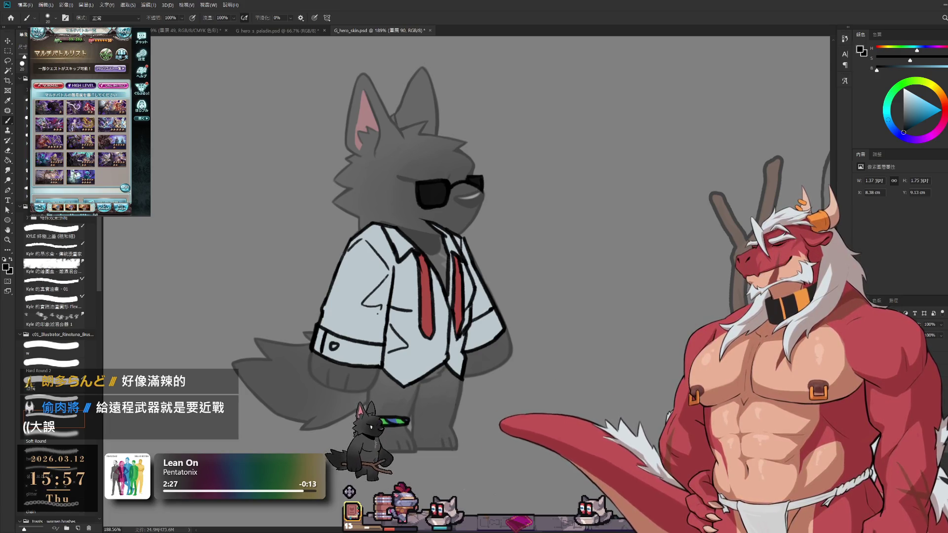
- Start the Colossus Omega quest battle in the side game, then ink a black mark right of the wolf
left_click(111, 124)
left_click(115, 101)
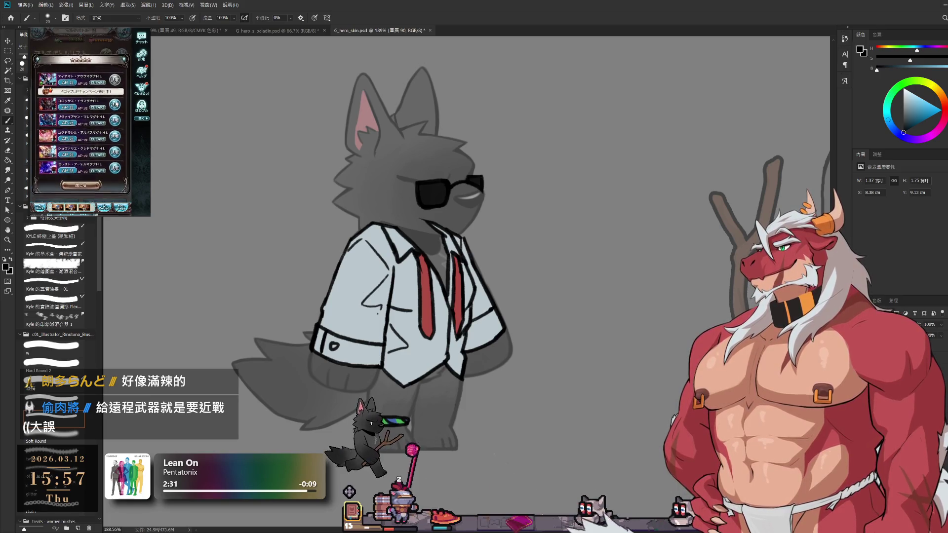
left_click(102, 188)
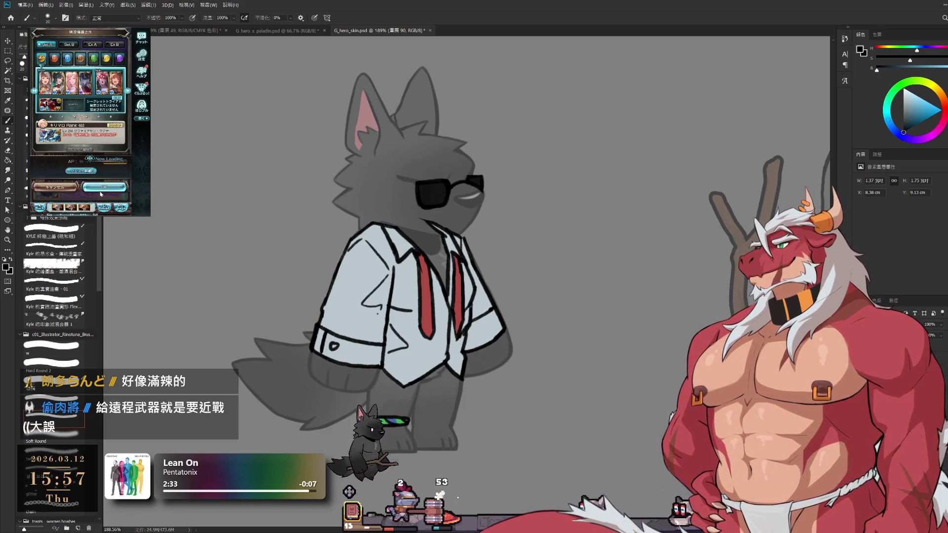
left_click(102, 188)
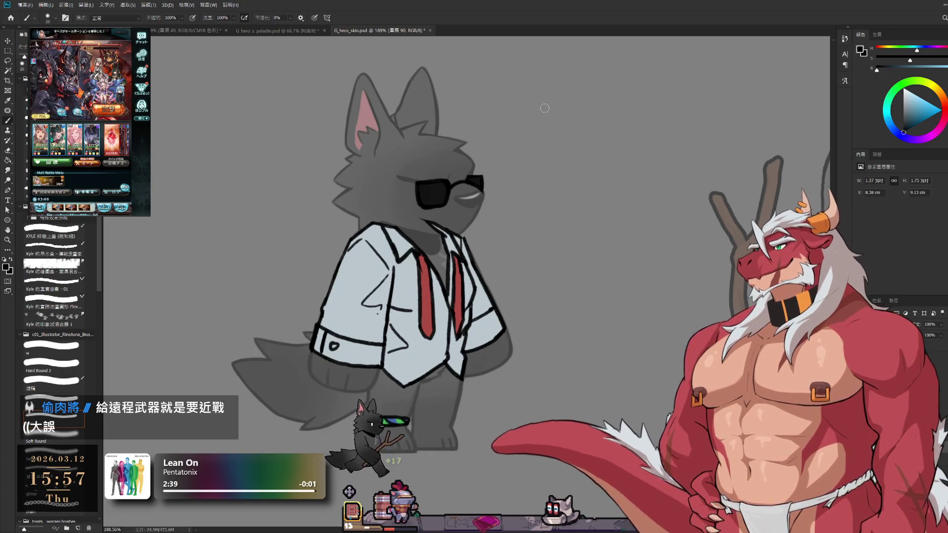
left_click(558, 215)
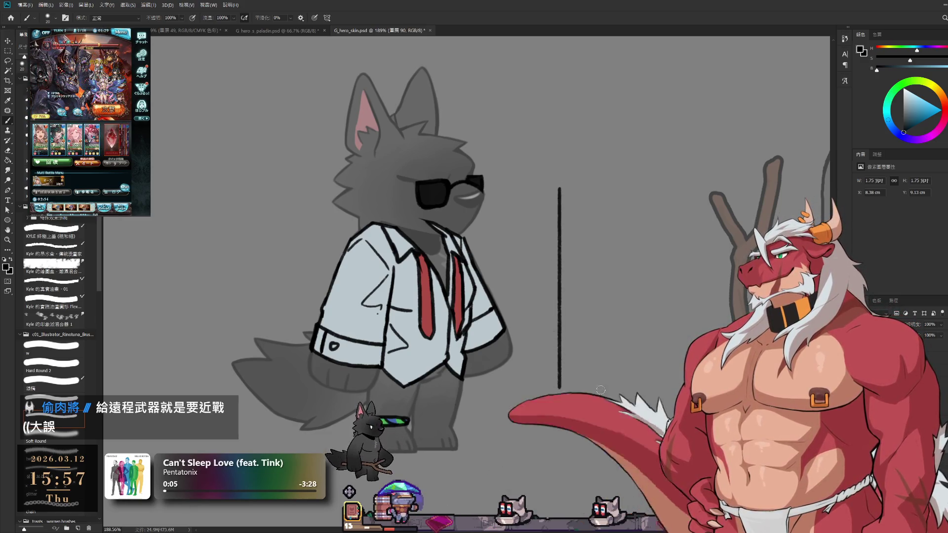
left_click_drag(594, 288, 569, 294)
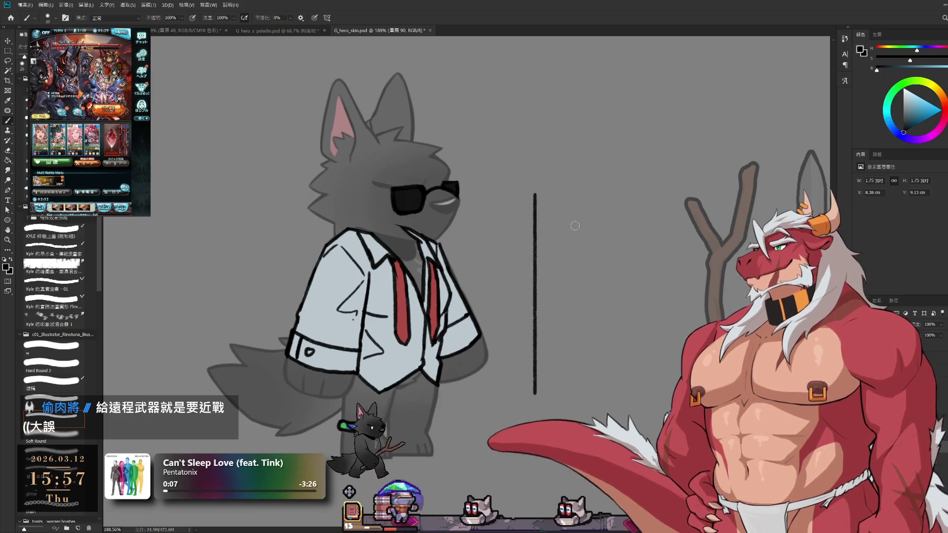
- Ink the pistol's grip with a curve rising from the line's top and a right-hand stroke down to the base
key("e")
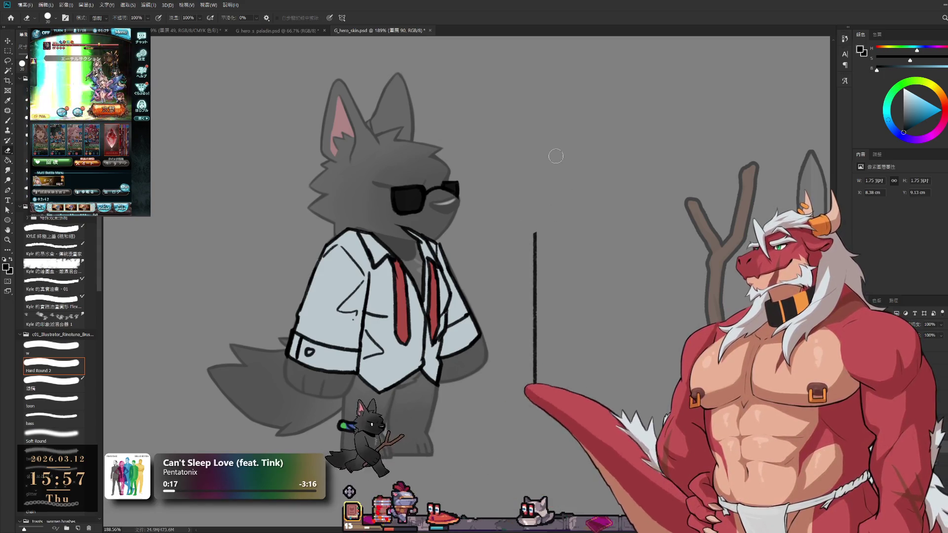
key("b")
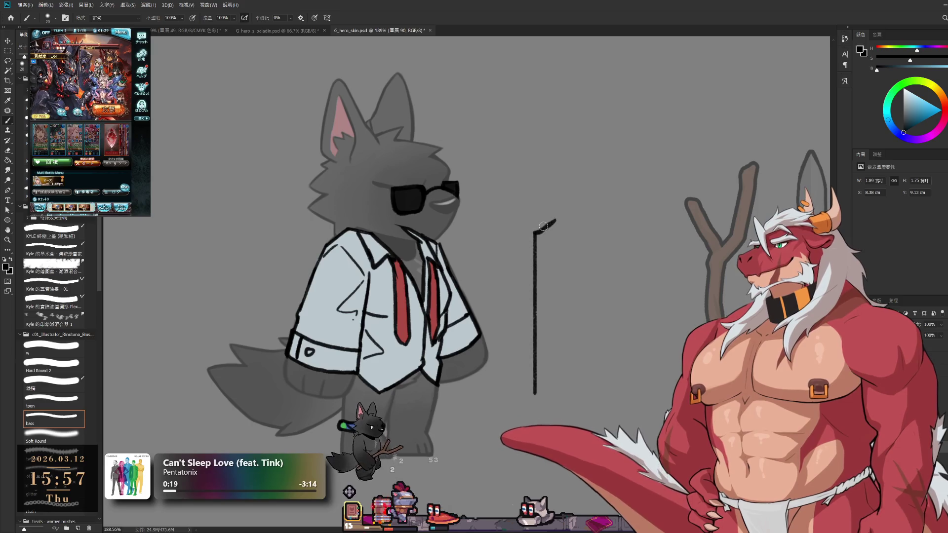
key("ctrl+z")
left_click_drag(557, 207, 535, 234)
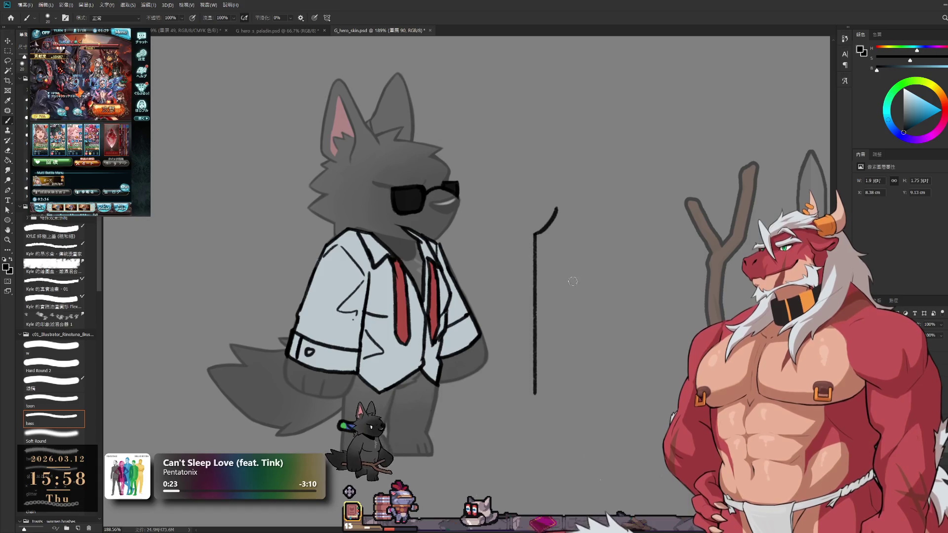
left_click_drag(587, 254, 584, 306)
left_click_drag(582, 253, 584, 310)
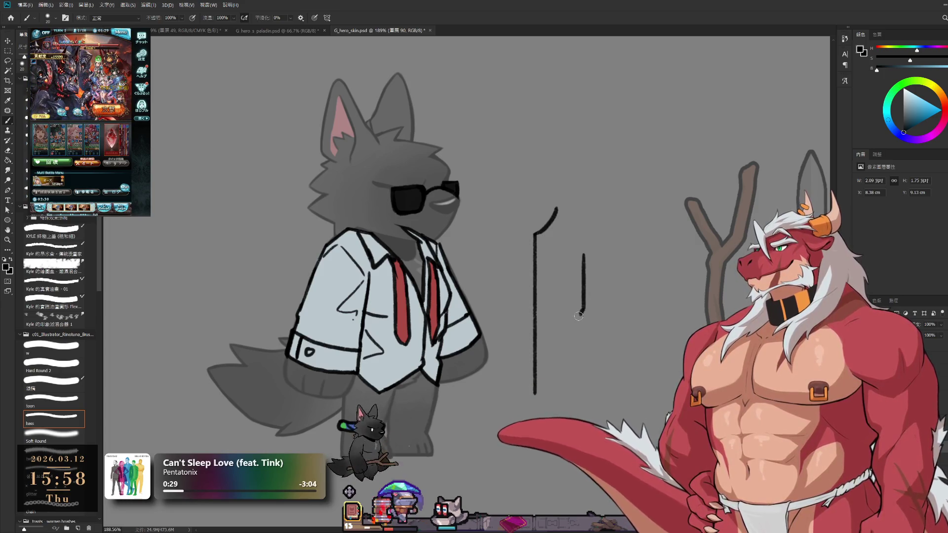
left_click_drag(581, 311, 580, 394)
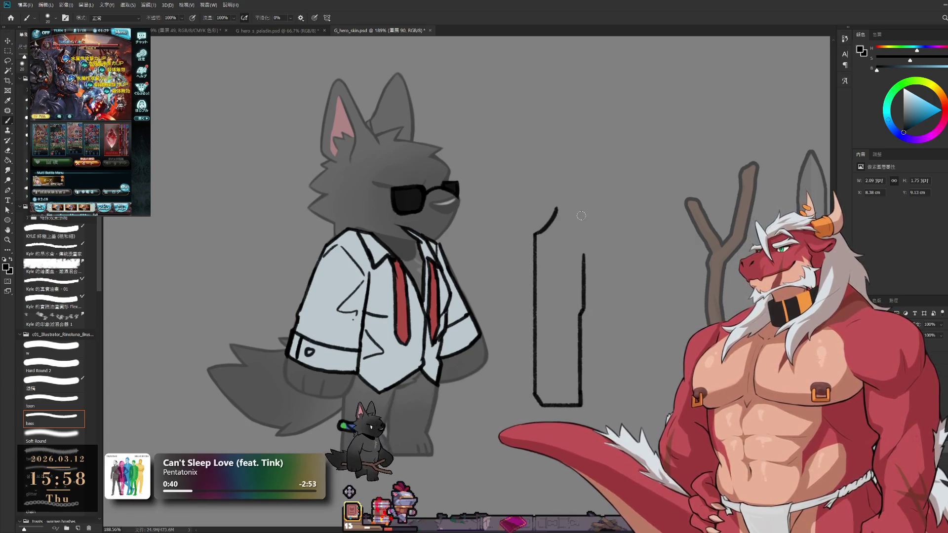
- Try a longer diagonal for the gun's angled top, trim the tip, and add a short stroke below the top edge
key("ctrl+z")
mouse_move(584, 199)
left_mouse_down()
mouse_move(642, 172)
mouse_move(644, 224)
left_mouse_up()
key("ctrl+z")
key("e")
key("b")
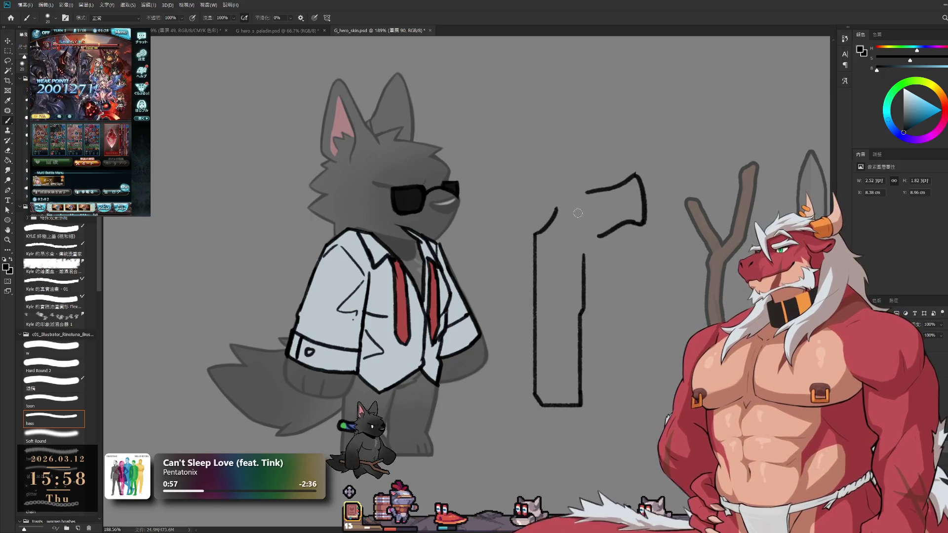
mouse_move(601, 264)
left_mouse_down()
mouse_move(604, 245)
mouse_move(584, 278)
left_mouse_up()
- Draw the gun's trigger guard curve and a curve joining the outline at the back
key("ctrl+z")
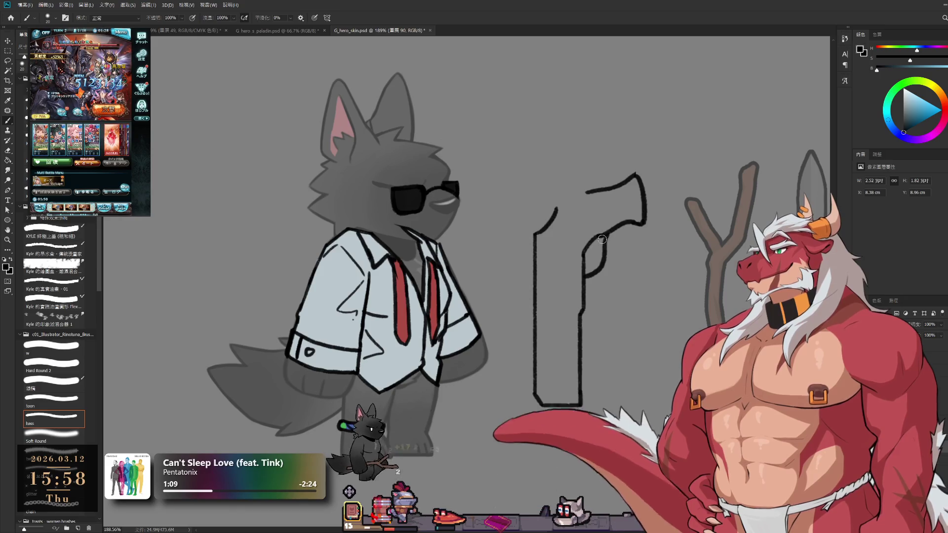
left_click_drag(605, 236, 584, 268)
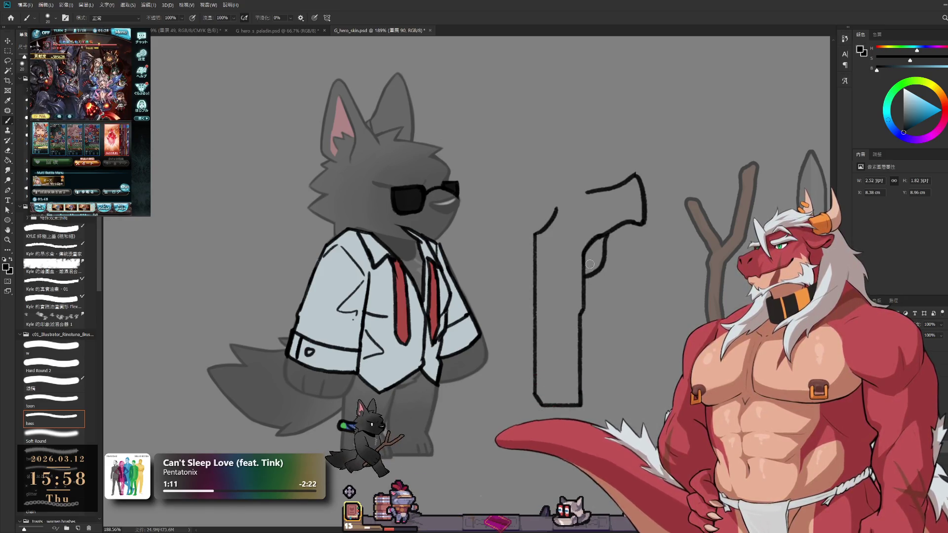
left_click_drag(589, 277, 593, 285)
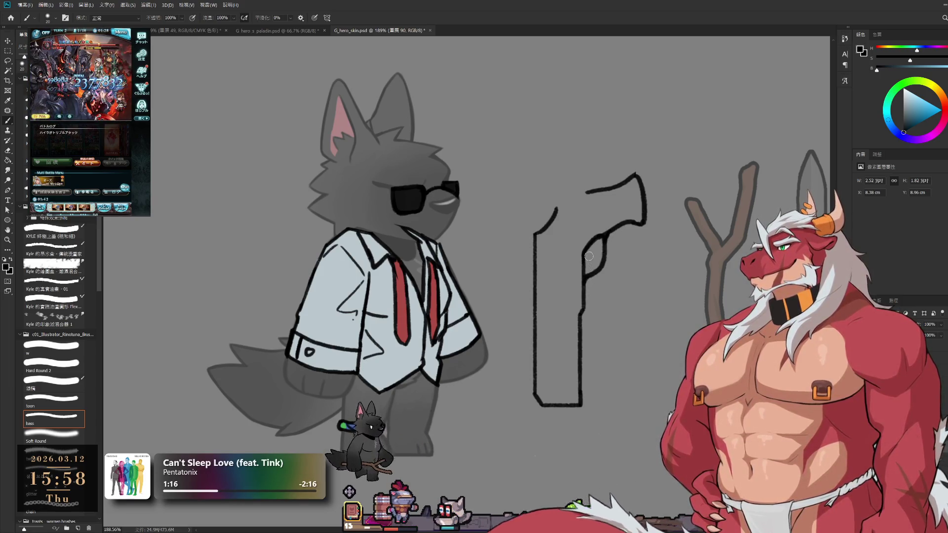
key("e")
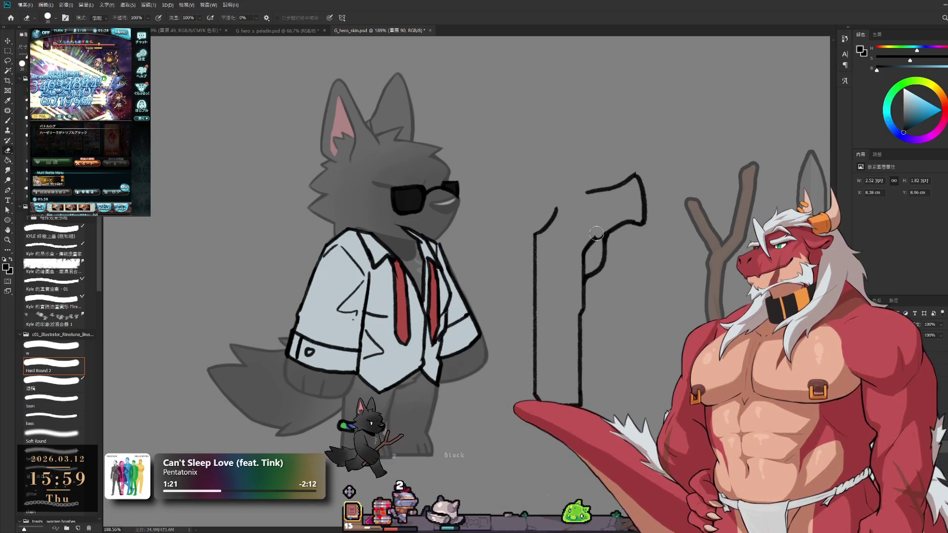
key("b")
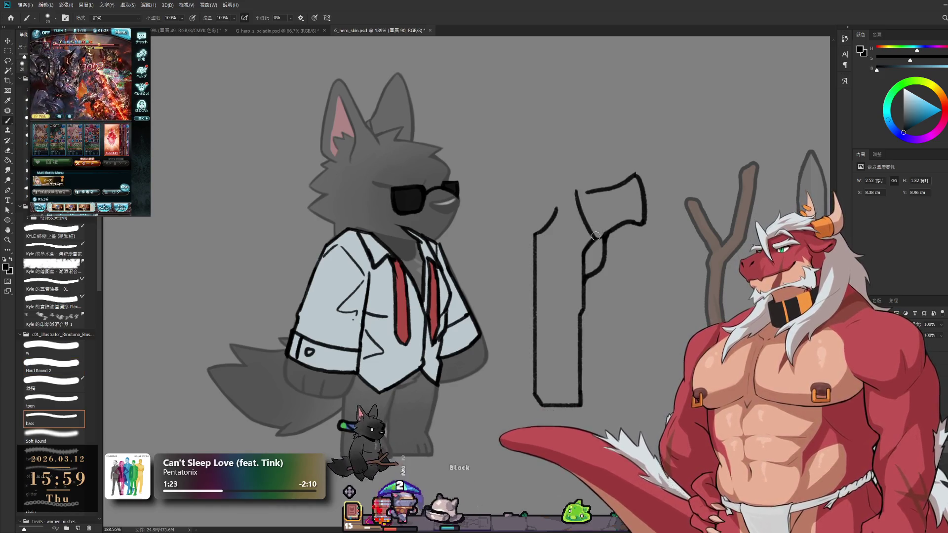
left_click_drag(565, 195, 595, 235)
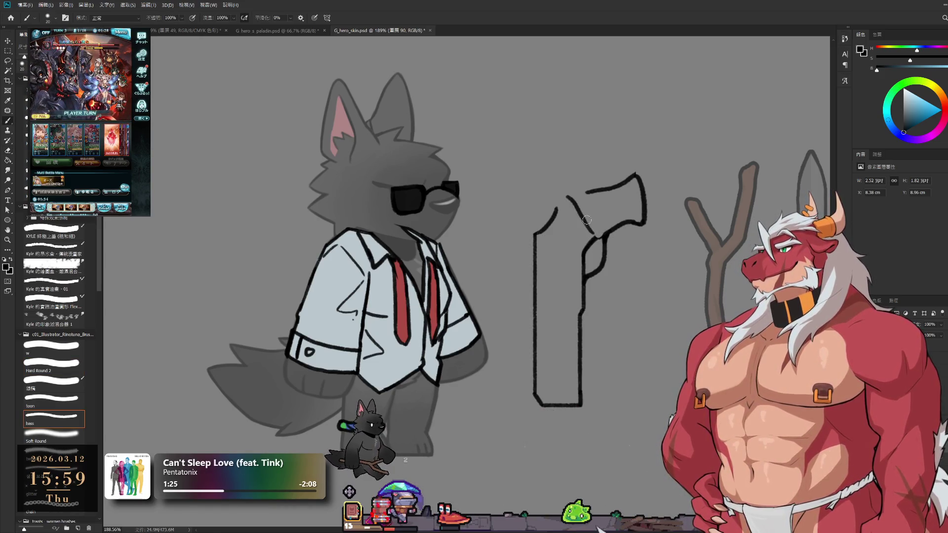
left_click_drag(566, 196, 603, 238)
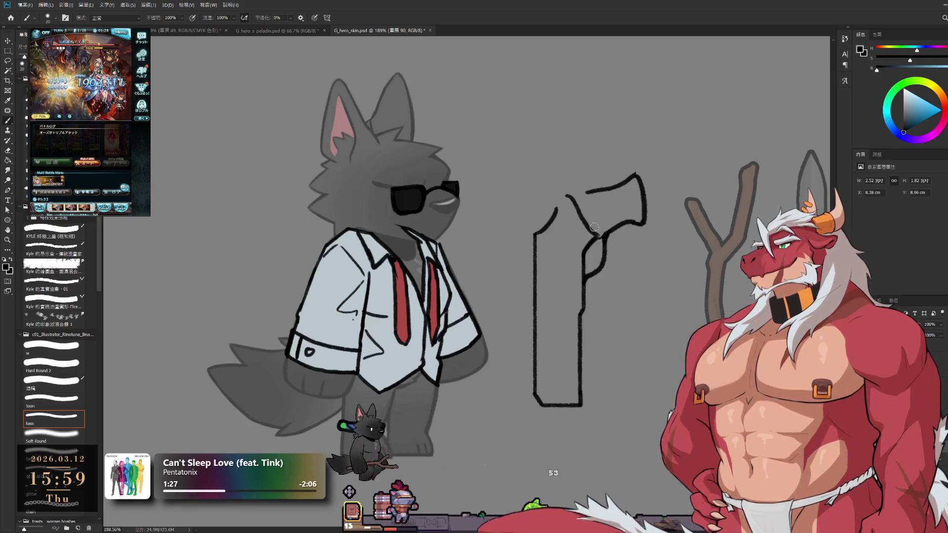
- At brush size 30, close the top-left corner, bridge the top gap, and extend it upward into the hammer
key("bracketright")
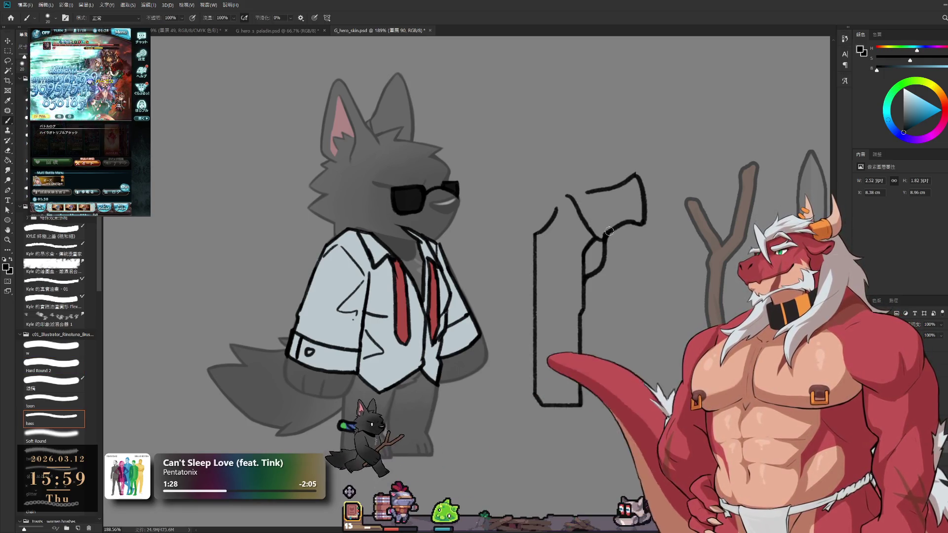
left_click_drag(567, 195, 598, 189)
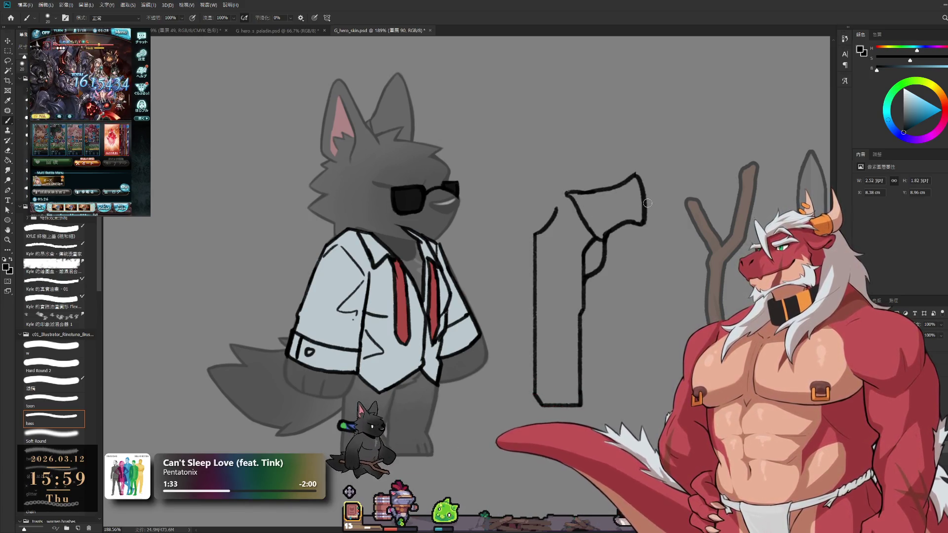
key("e")
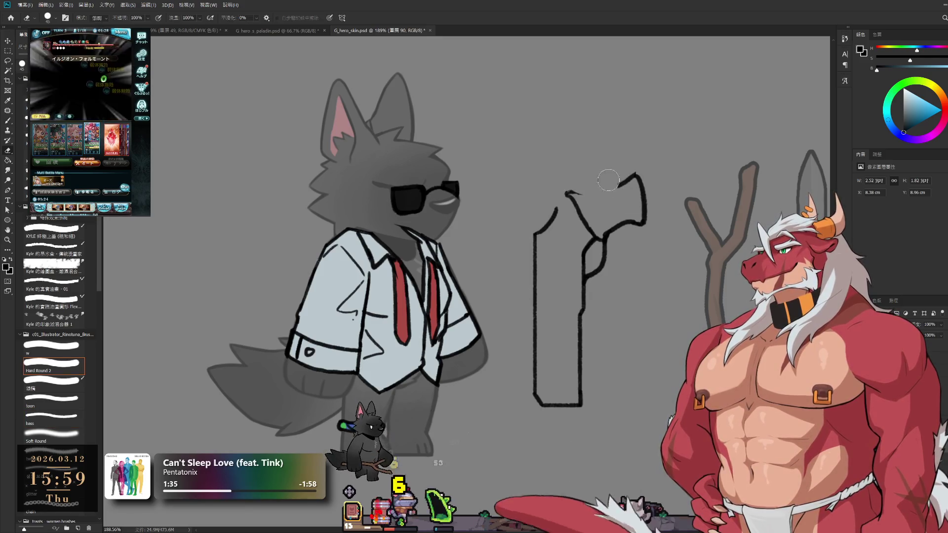
left_click_drag(565, 194, 575, 204)
key("b")
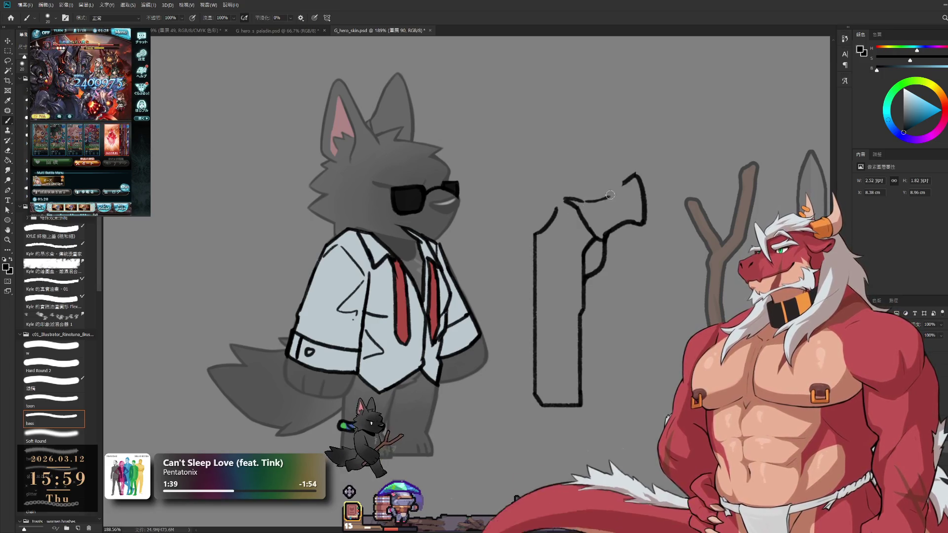
left_click_drag(607, 197, 623, 183)
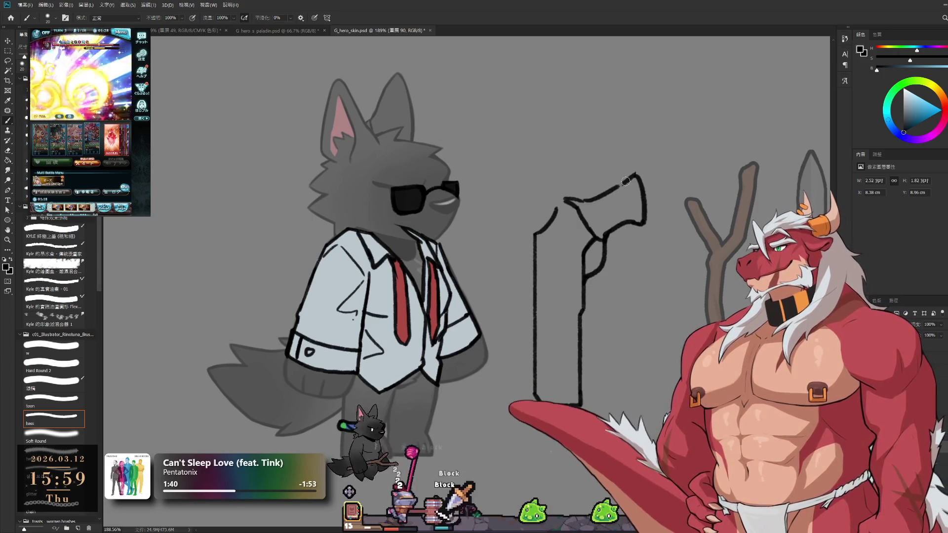
key("e")
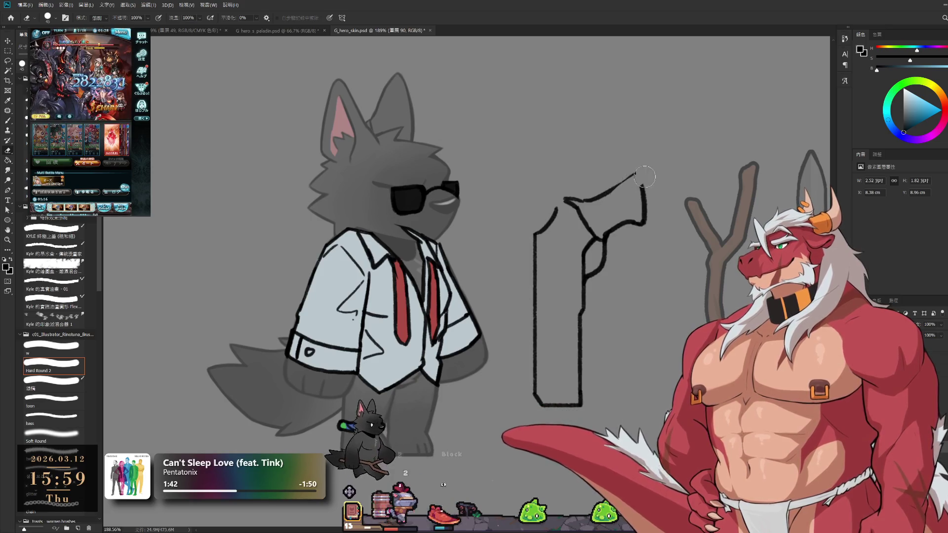
key("b")
left_click_drag(606, 197, 637, 177)
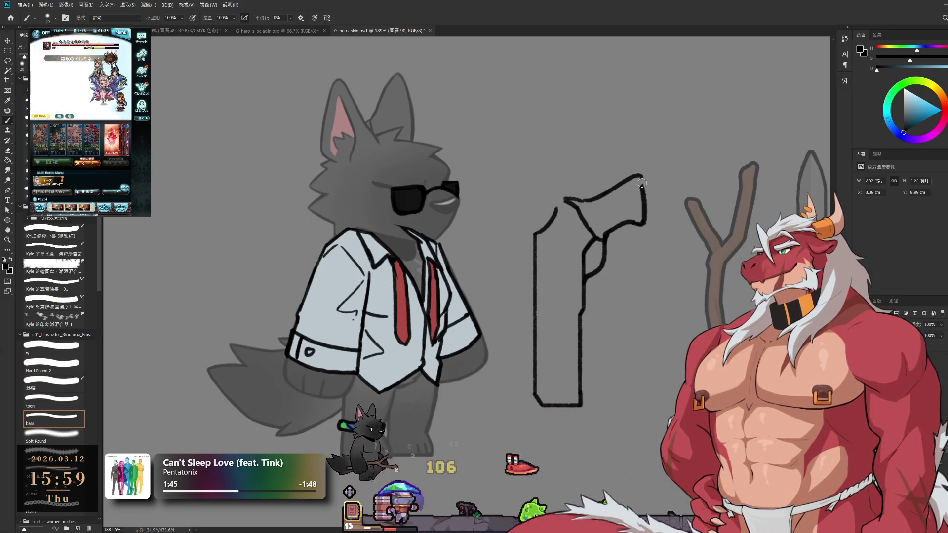
key("e")
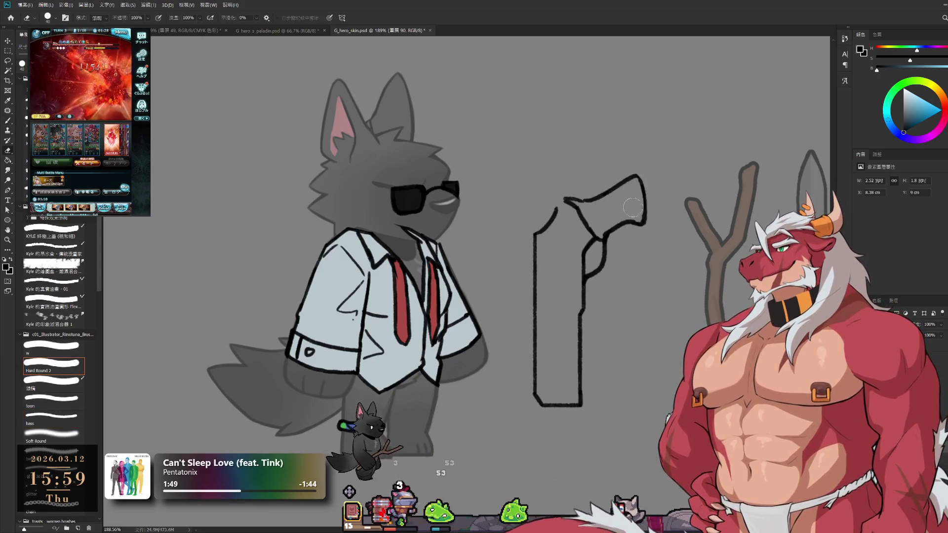
key("b")
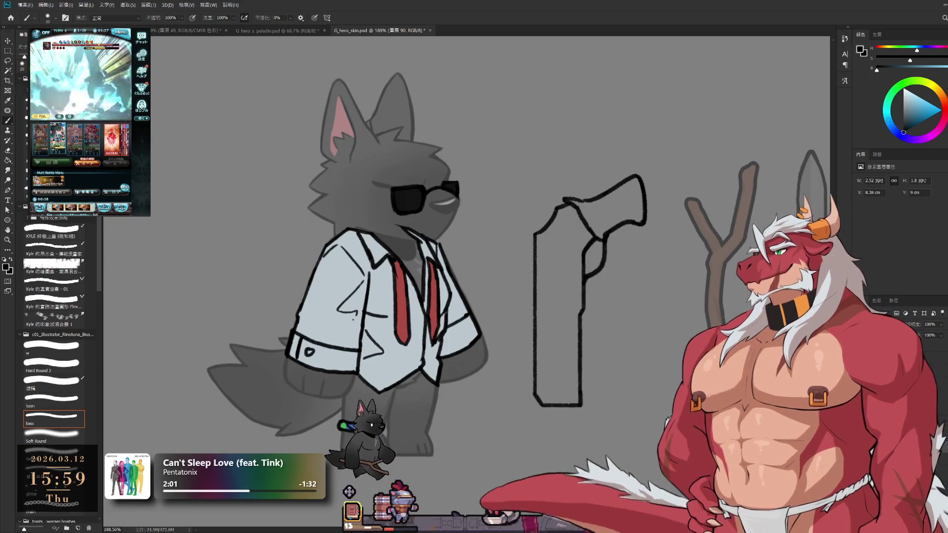
- Draw the inner vertical and horizontal panel lines forming the revolver's cylinder window
left_click_drag(545, 252, 545, 307)
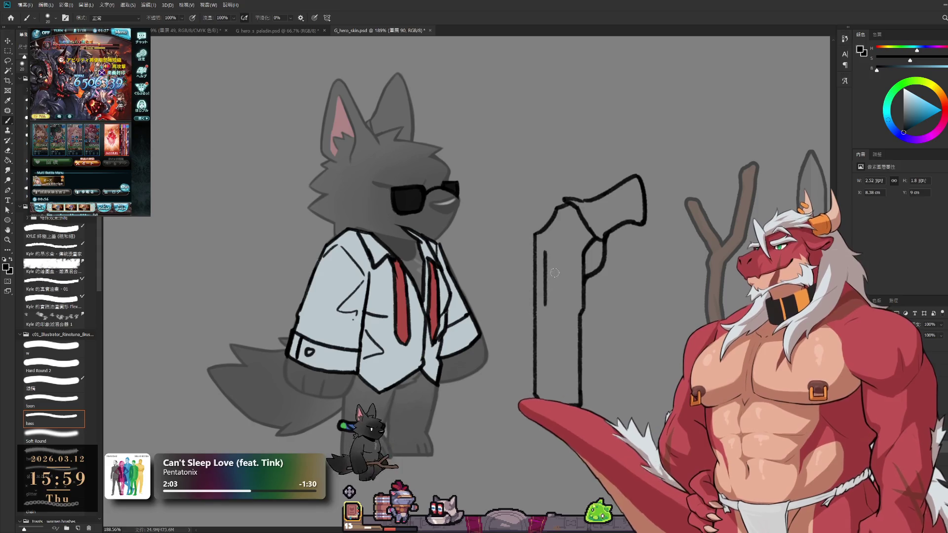
key("ctrl+z")
mouse_move(545, 250)
left_mouse_down()
mouse_move(545, 292)
mouse_move(568, 292)
left_mouse_up()
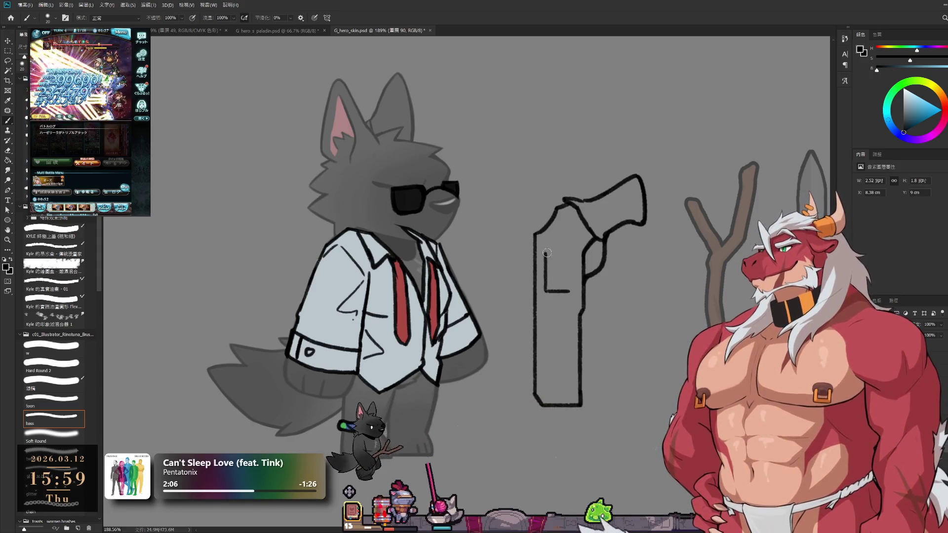
left_click_drag(545, 254, 569, 255)
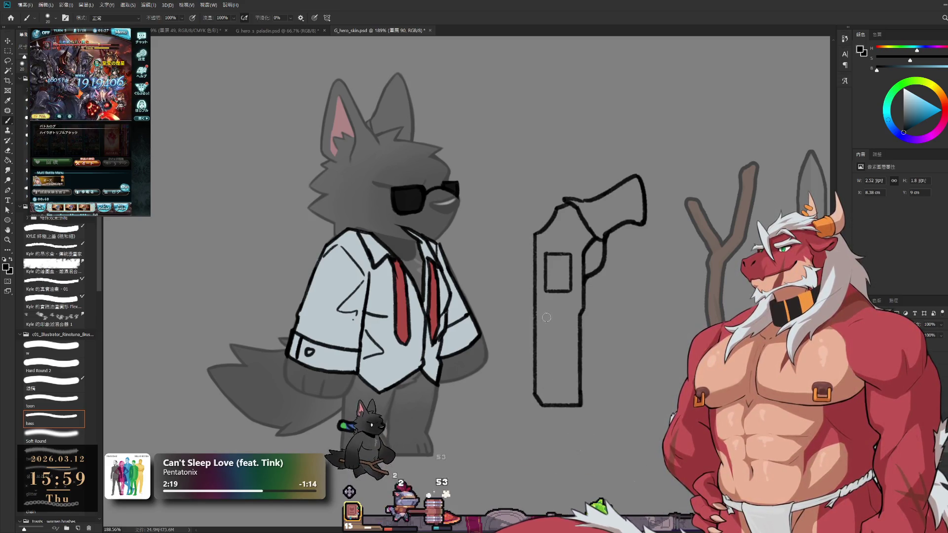
left_click_drag(546, 317, 547, 354)
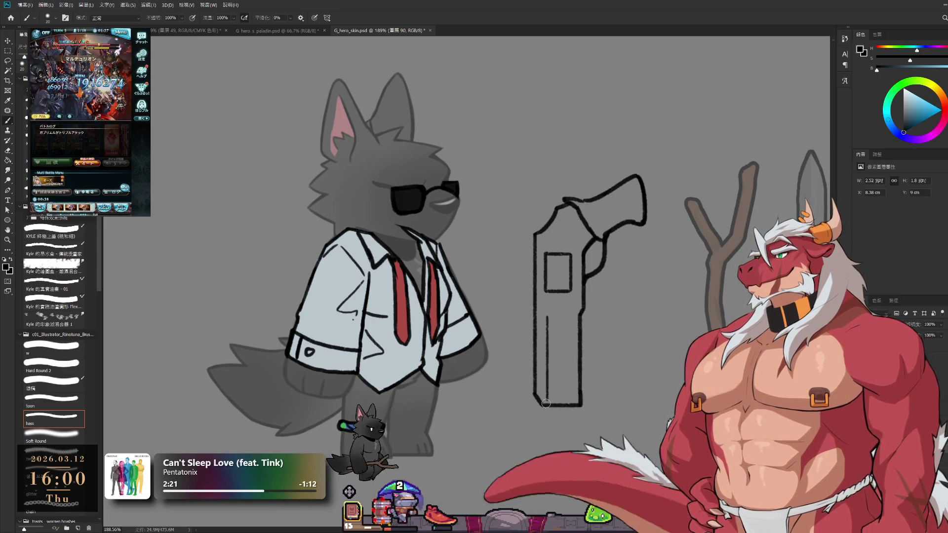
key("ctrl+z")
mouse_move(546, 390)
left_mouse_down()
mouse_move(546, 328)
mouse_move(547, 346)
mouse_move(568, 312)
mouse_move(578, 314)
left_mouse_up()
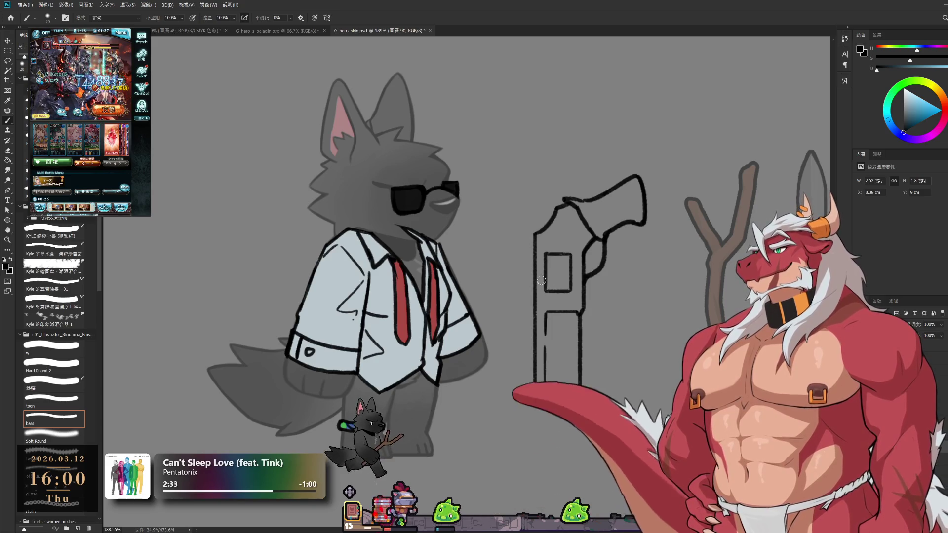
- Erase part of the gun's left outline and add a small bracket under its bottom edge
key("e")
left_click_drag(534, 244, 536, 312)
key("b")
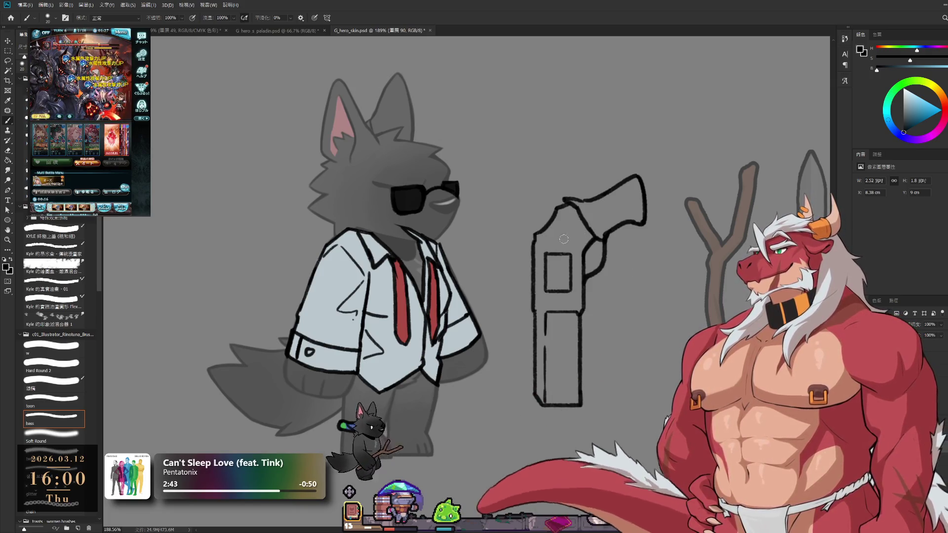
left_click_drag(558, 230, 558, 236)
key("ctrl+z")
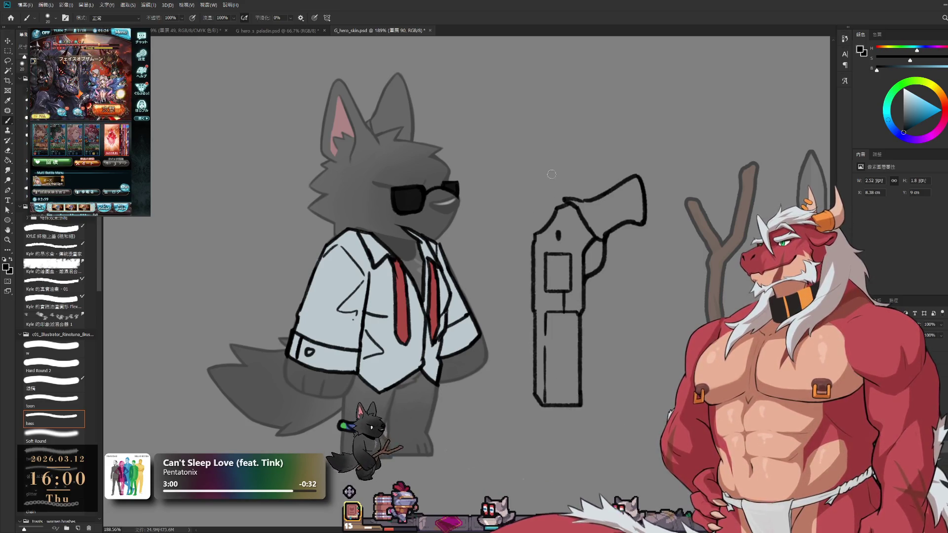
scroll(573, 408, "up", 3)
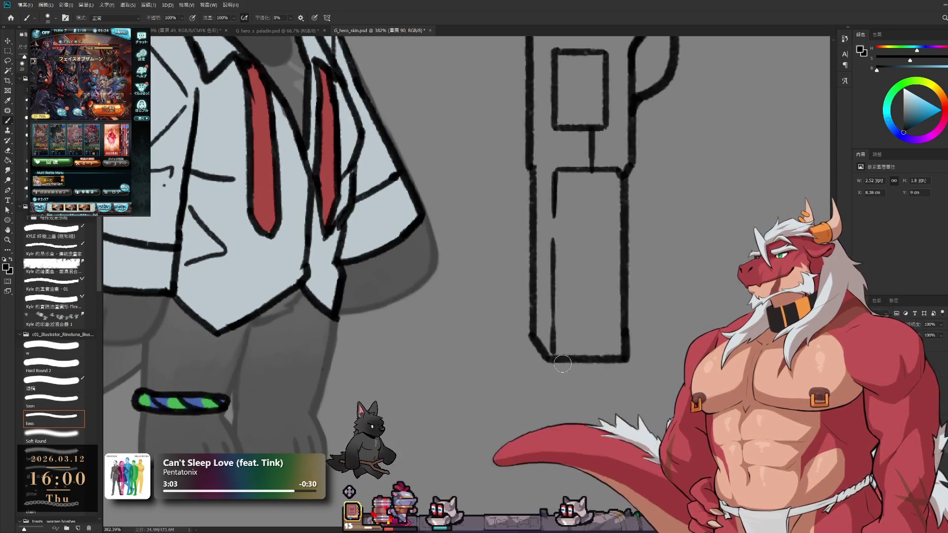
mouse_move(560, 362)
left_mouse_down()
mouse_move(578, 372)
mouse_move(590, 363)
left_mouse_up()
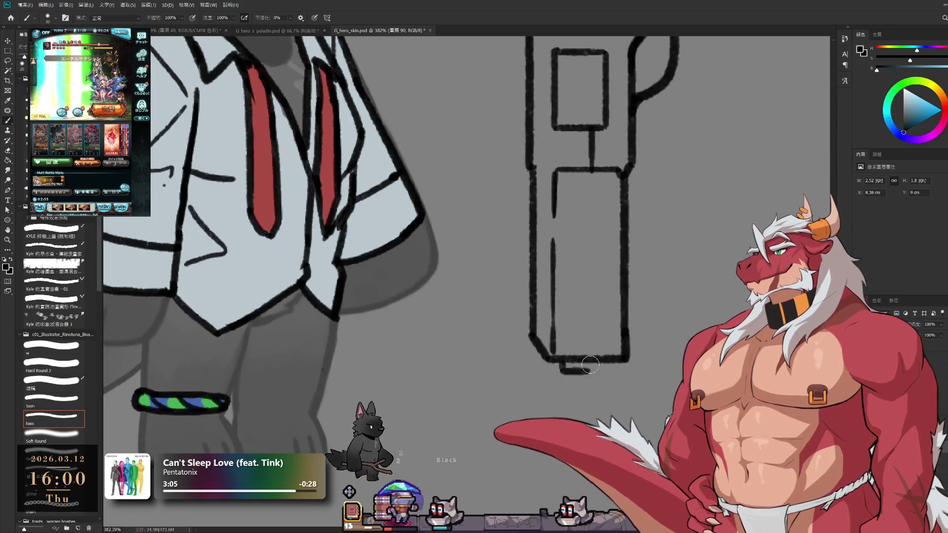
scroll(595, 384, "down", 5)
scroll(606, 388, "up", 4)
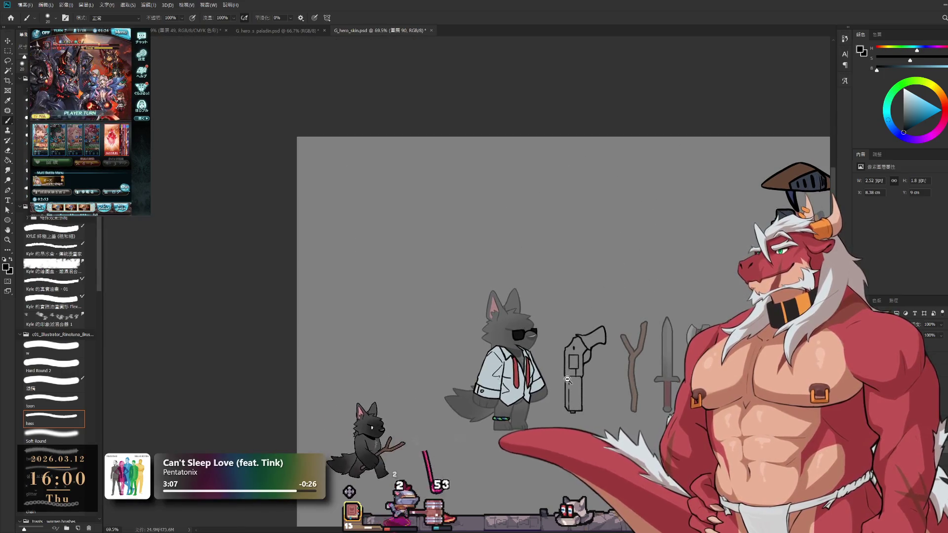
left_click_drag(607, 388, 600, 339)
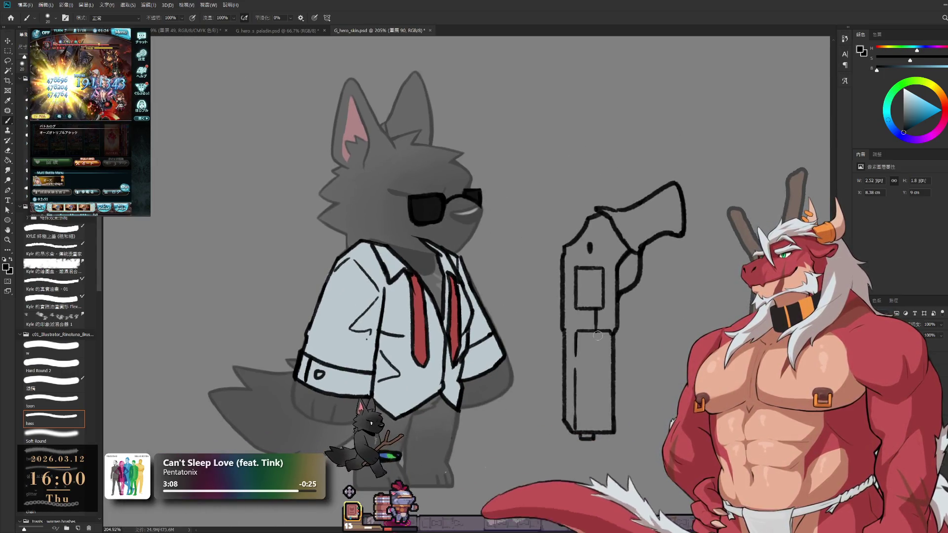
scroll(599, 332, "down", 4)
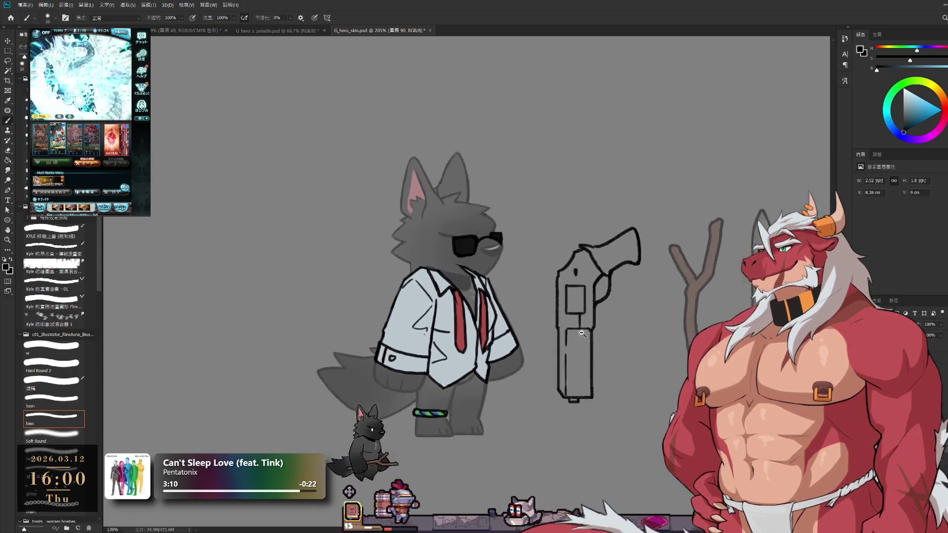
scroll(852, 333, "up", 1)
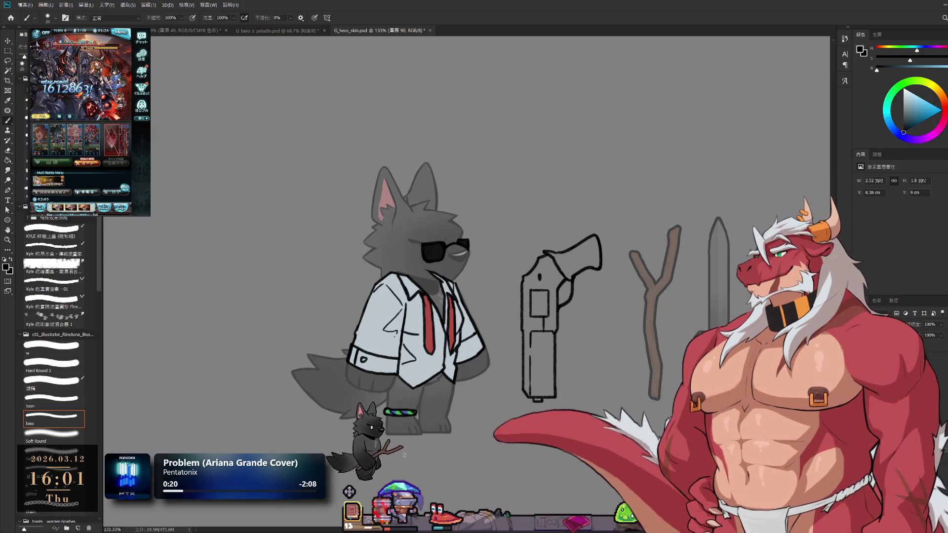
- On a new layer, ink thick black lines along the revolver's upper-left outline with the sunglasses' black
key("alt+bracketright")
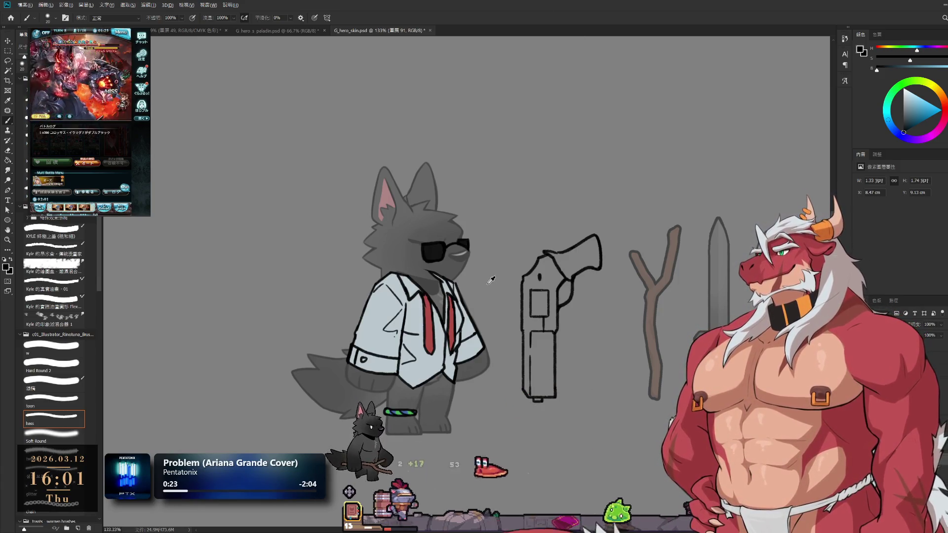
left_click(439, 246, "alt")
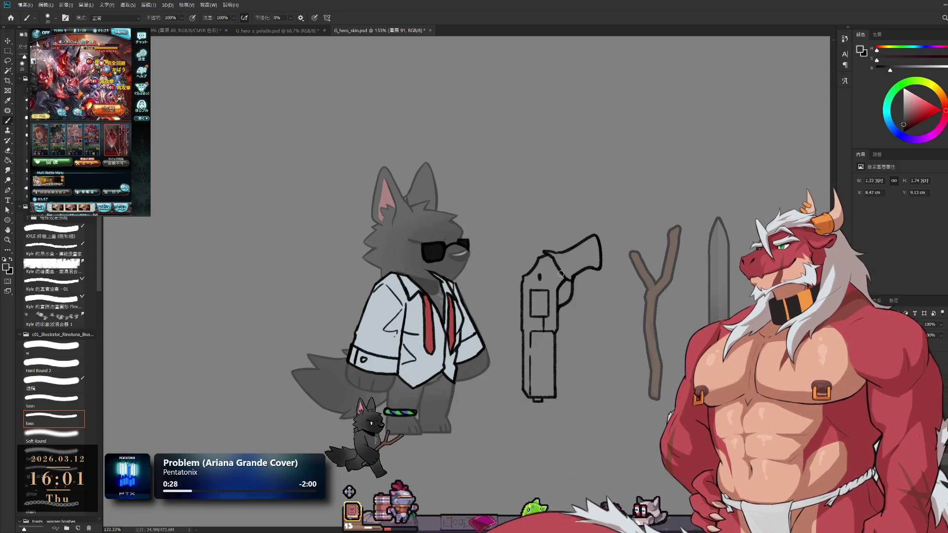
scroll(561, 272, "up", 3)
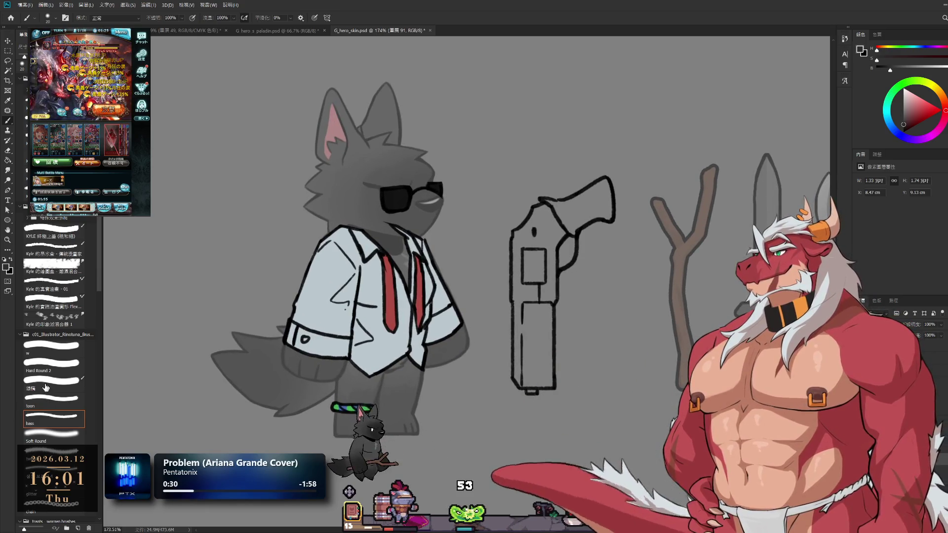
left_click(46, 387)
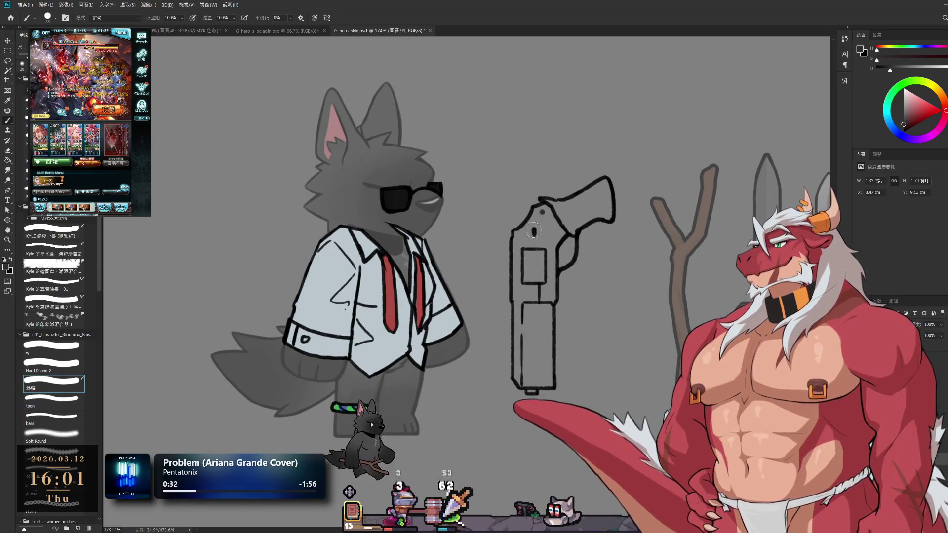
mouse_move(533, 230)
left_mouse_down()
mouse_move(540, 207)
mouse_move(516, 231)
mouse_move(517, 379)
left_mouse_up()
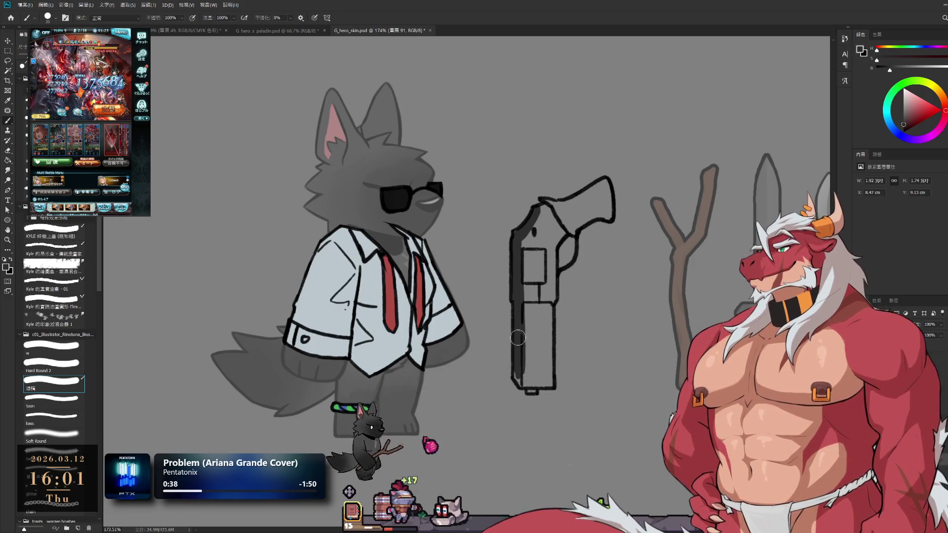
- Shade the revolver's left half, cylinder, frame and grip dark grey
mouse_move(527, 377)
left_mouse_down()
mouse_move(536, 217)
mouse_move(568, 223)
left_mouse_up()
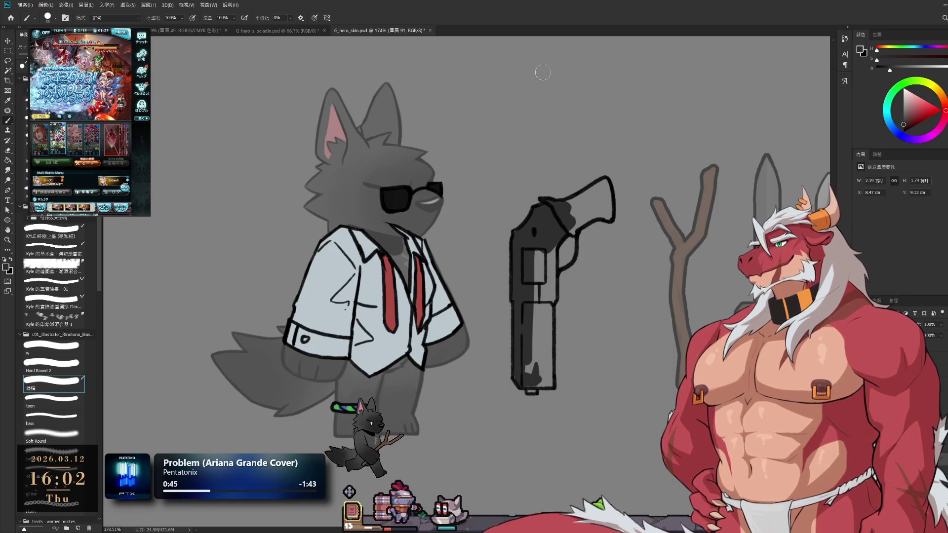
scroll(563, 256, "up", 3)
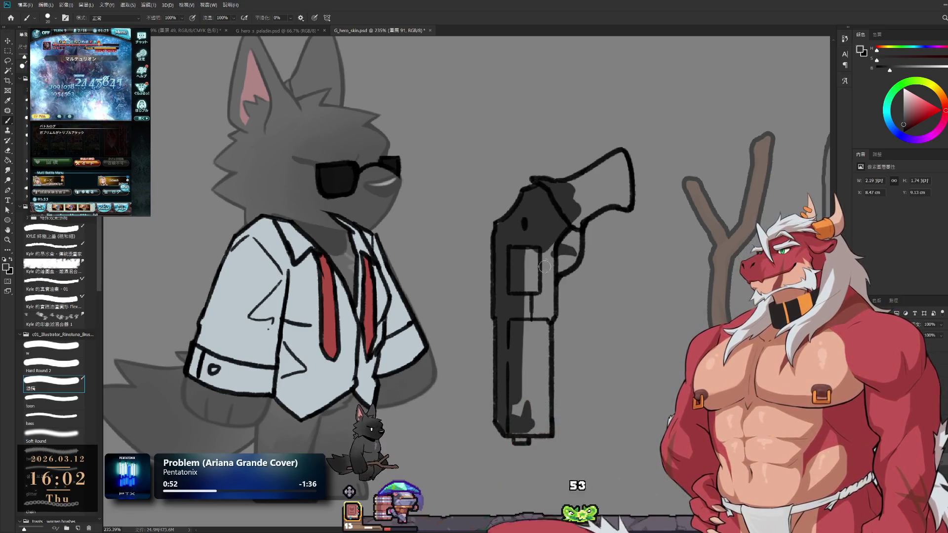
mouse_move(526, 252)
left_mouse_down()
mouse_move(527, 341)
mouse_move(545, 321)
mouse_move(523, 419)
left_mouse_up()
key("bracketleft")
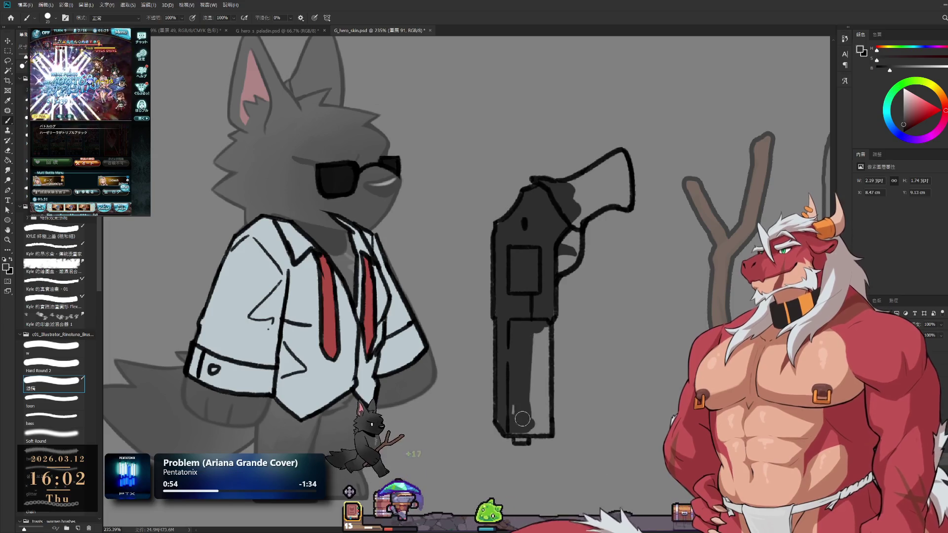
left_click_drag(535, 333, 543, 379)
left_click_drag(546, 314, 535, 364)
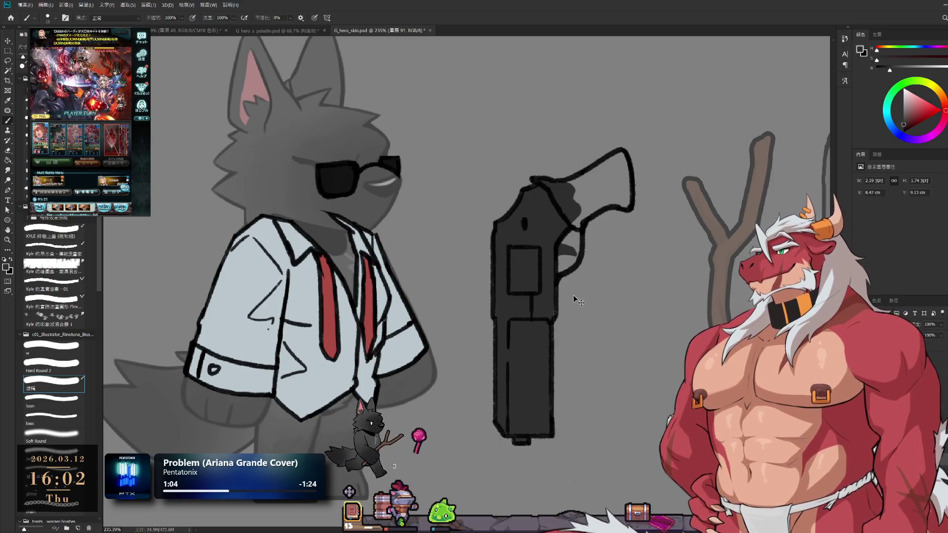
key("i")
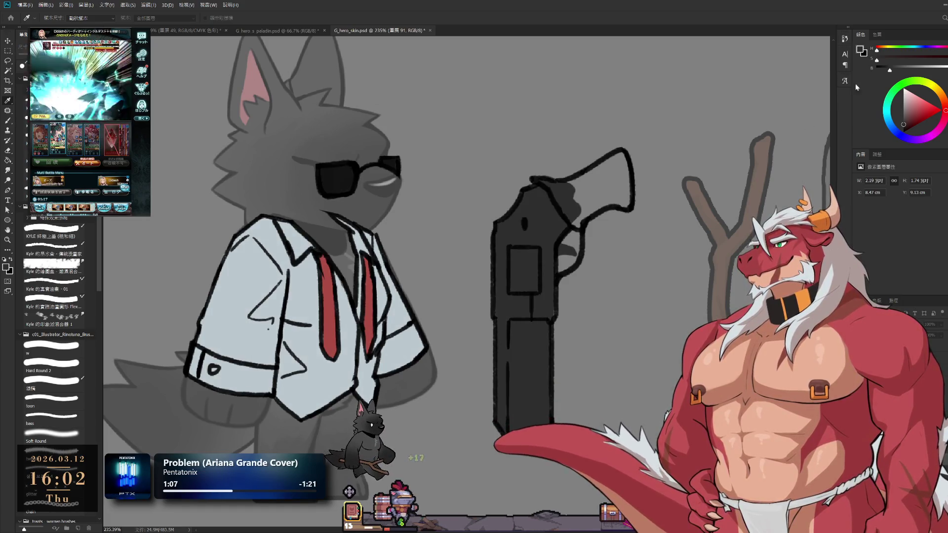
- Within a loose lasso around the revolver, darken the hammer and upper barrel, then lighten the grey
key("l")
mouse_move(568, 93)
left_mouse_down()
mouse_move(671, 191)
mouse_move(572, 93)
left_mouse_up()
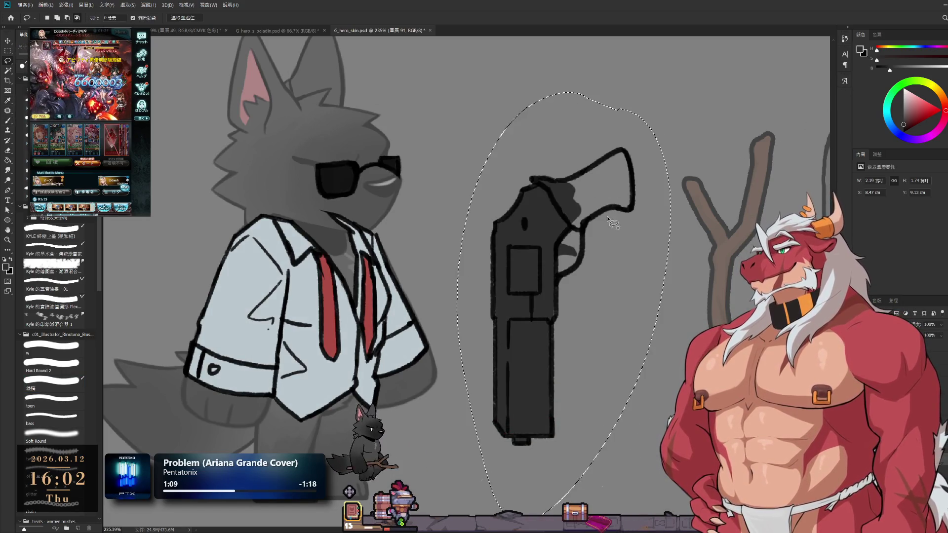
key("i")
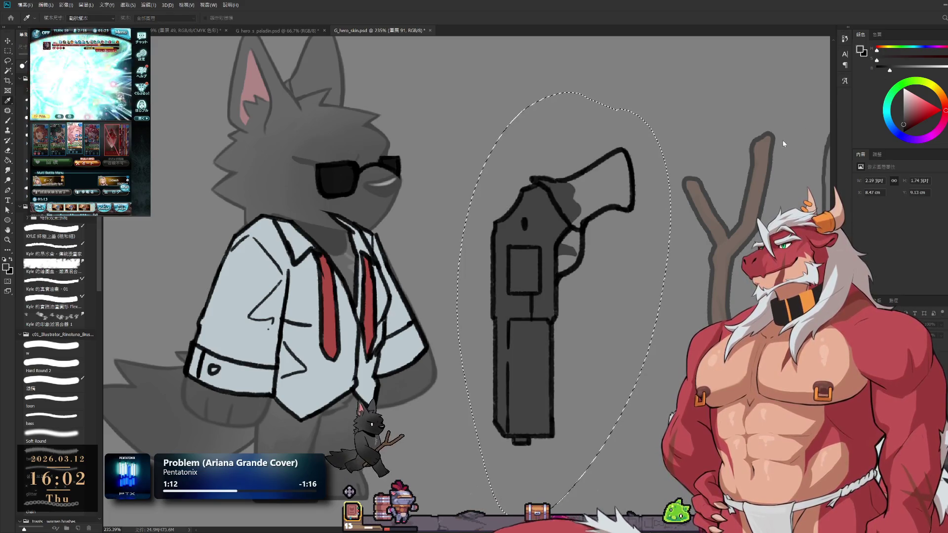
key("l")
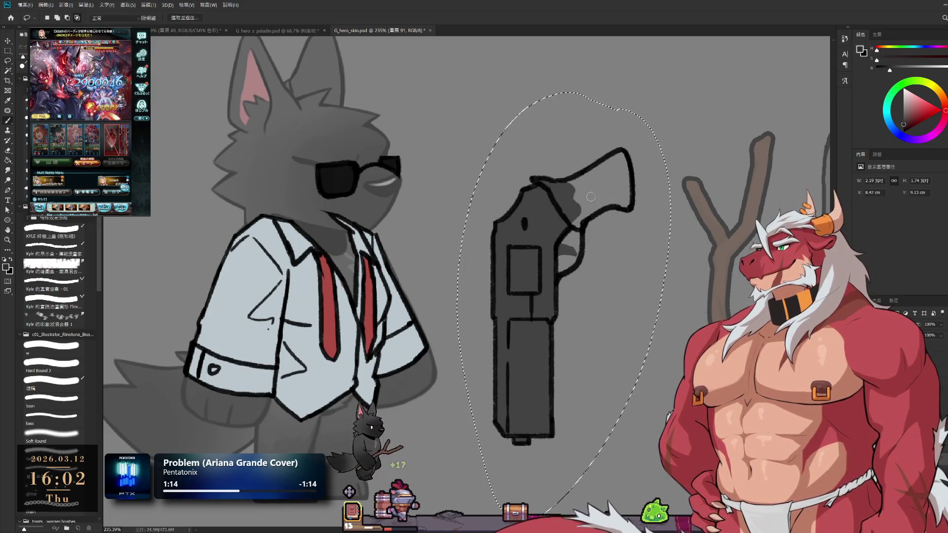
key("b")
mouse_move(580, 188)
left_mouse_down()
mouse_move(622, 156)
mouse_move(565, 188)
mouse_move(562, 202)
mouse_move(573, 218)
mouse_move(607, 168)
mouse_move(594, 200)
mouse_move(599, 207)
mouse_move(617, 168)
mouse_move(625, 203)
mouse_move(583, 225)
mouse_move(582, 205)
left_mouse_up()
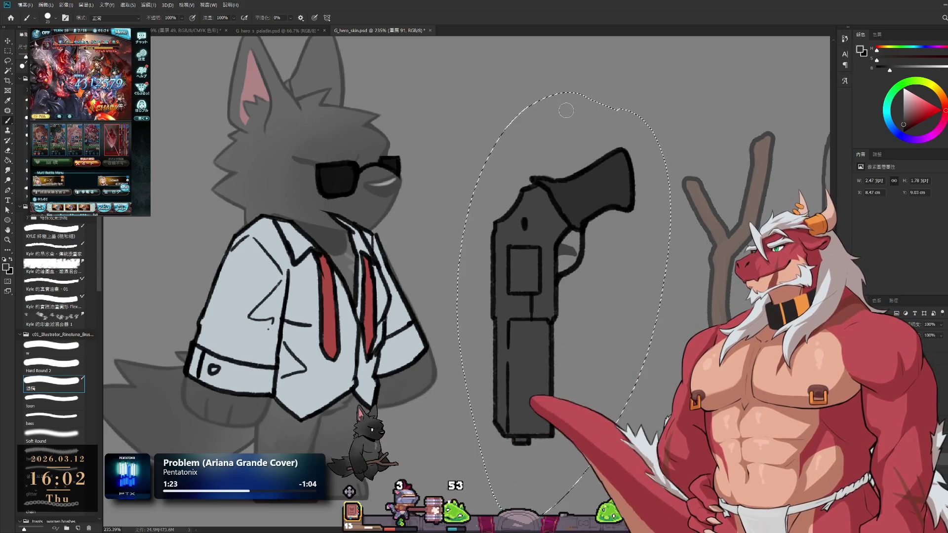
left_click_drag(887, 69, 885, 69)
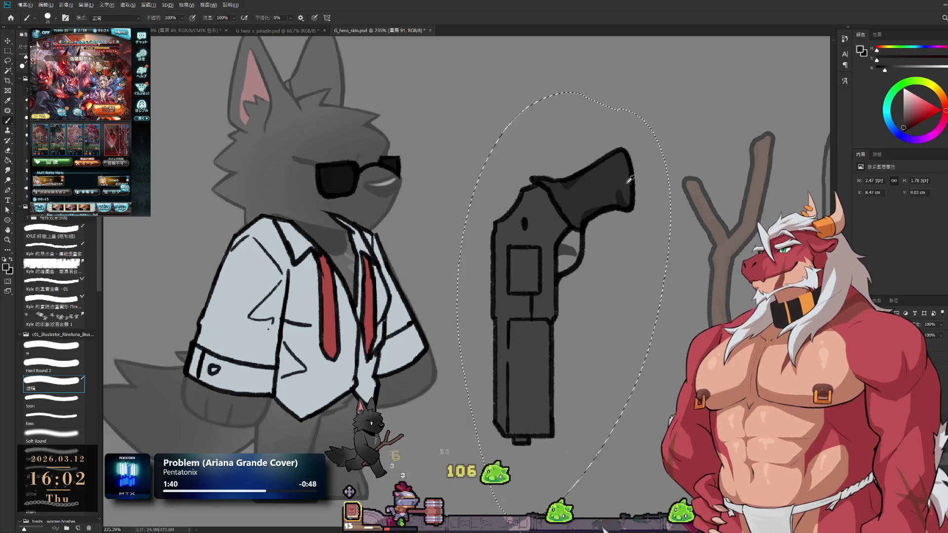
left_click(900, 69)
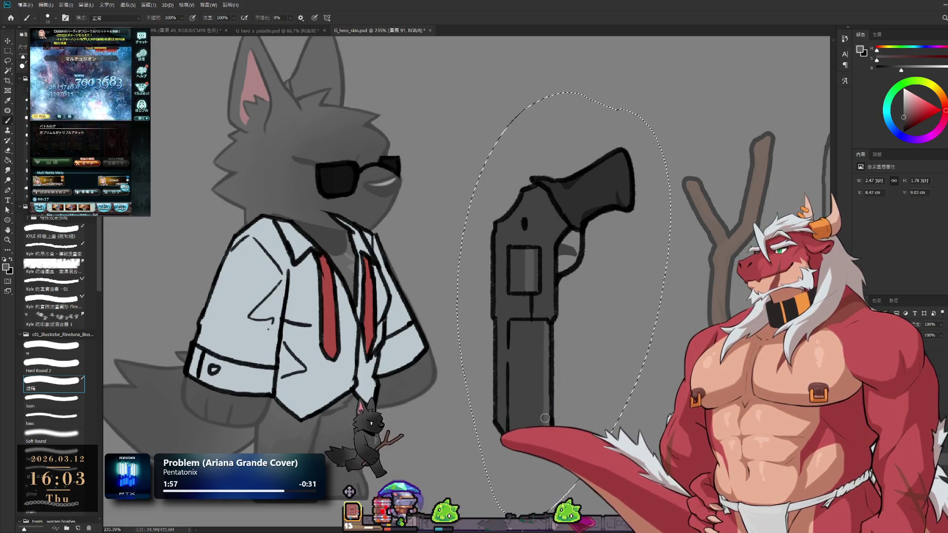
scroll(611, 310, "down", 3)
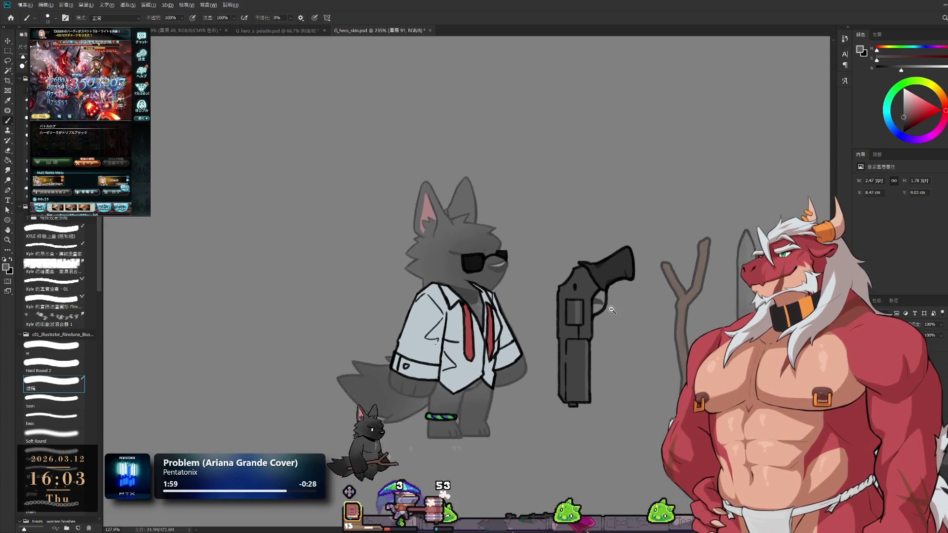
- Reselect around the revolver and set up a Soft Round brush at size 175 in a new grey
scroll(612, 309, "up", 2)
key("l")
left_click_drag(629, 316, 624, 322)
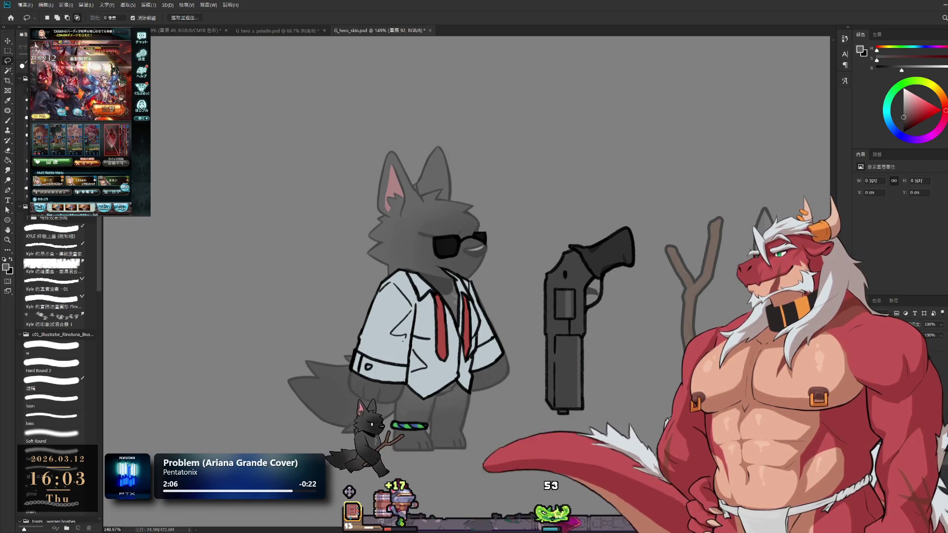
left_click(68, 431)
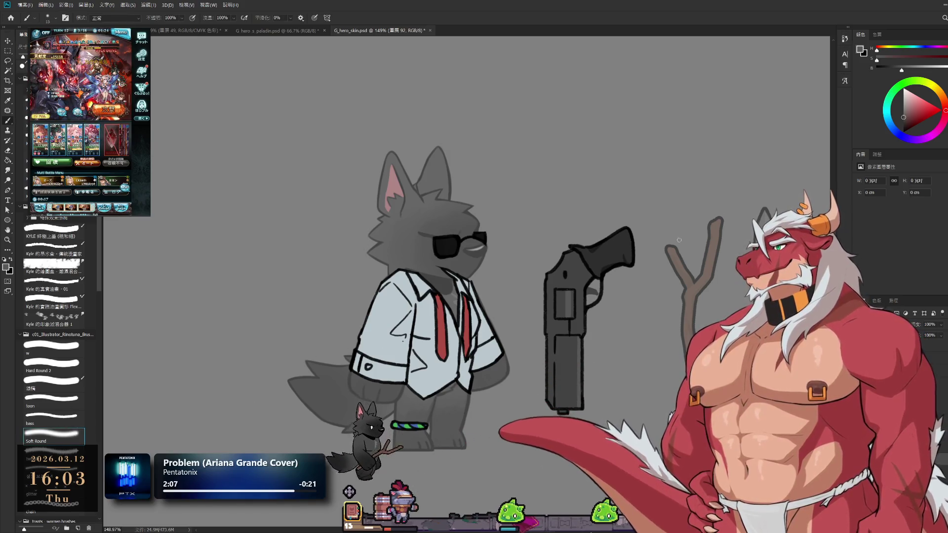
left_click_drag(908, 104, 891, 108)
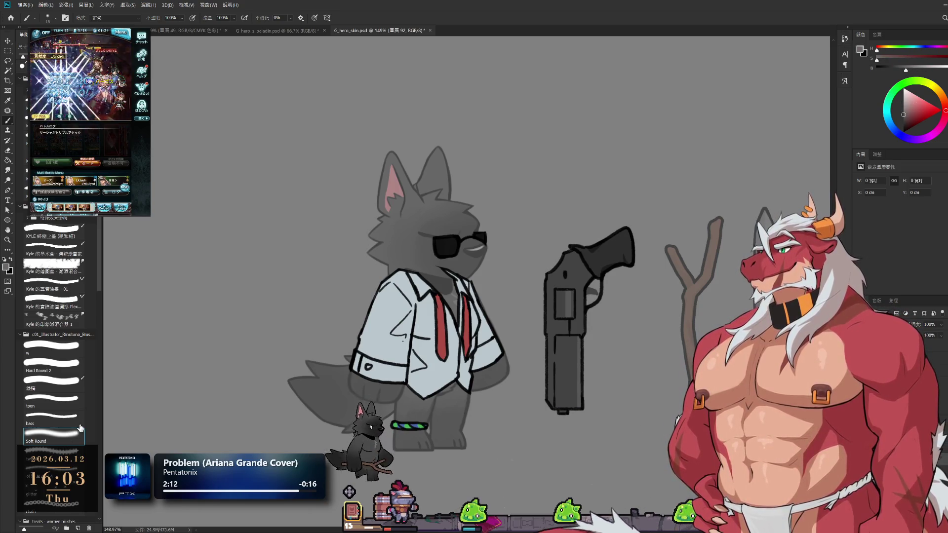
key("bracketright")
key("bracketright")
key("bracketright")
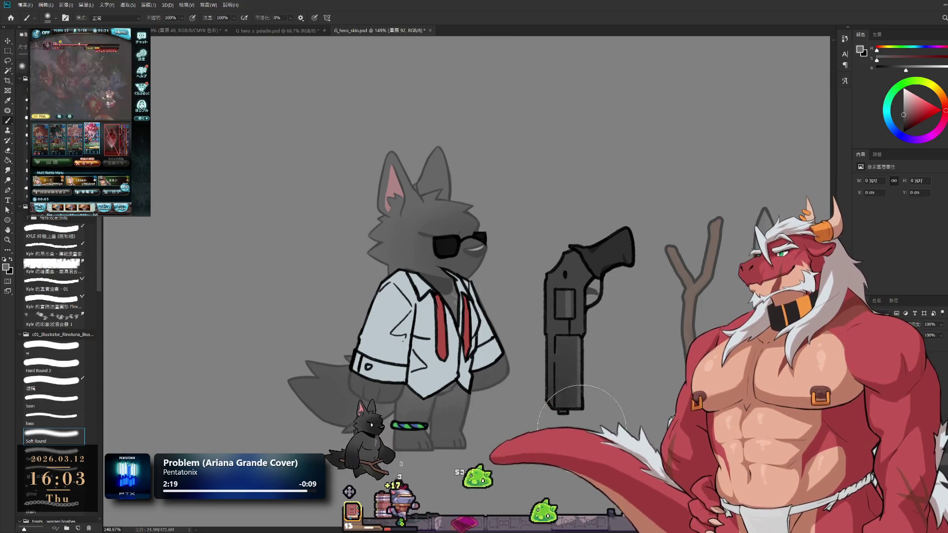
- Dab soft grey shading and highlights over the revolver, then lighten the colour and shrink the brush to 70
left_click(554, 445, "ctrl")
left_click(630, 419, "ctrl")
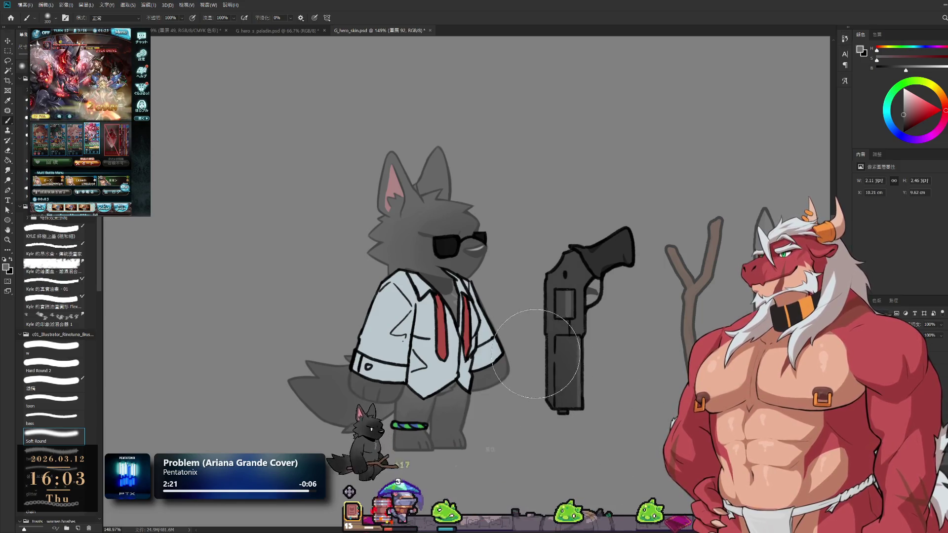
key("bracketleft")
key("bracketleft")
key("bracketleft")
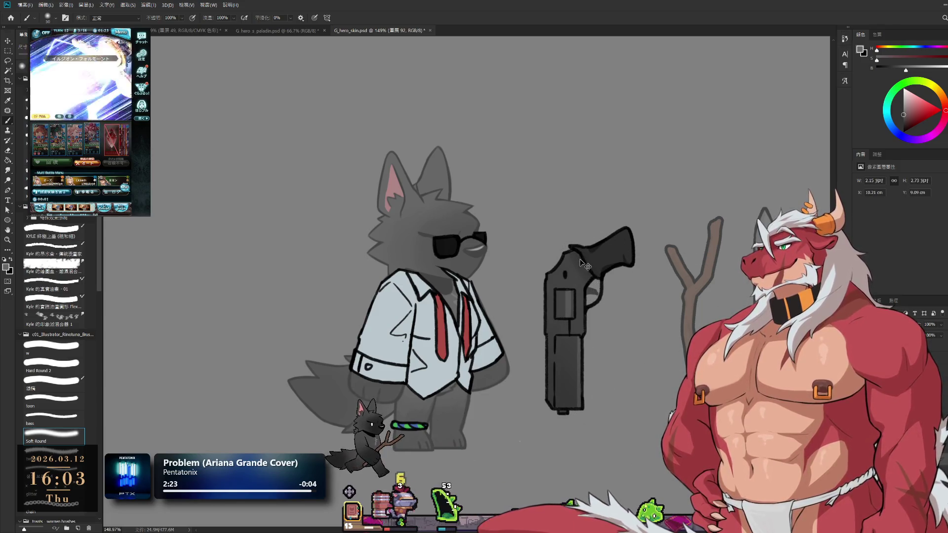
left_click(583, 265, "ctrl")
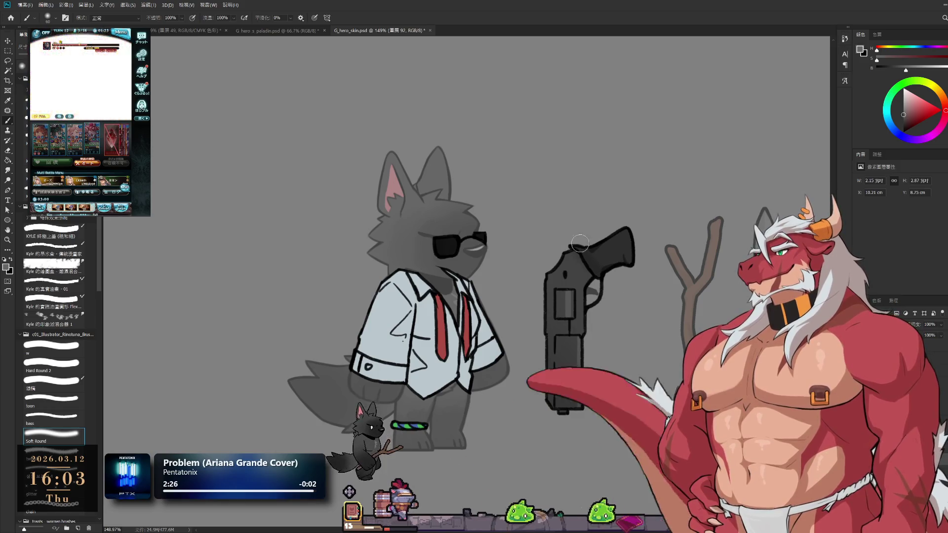
left_click(596, 239, "ctrl")
left_click(624, 267)
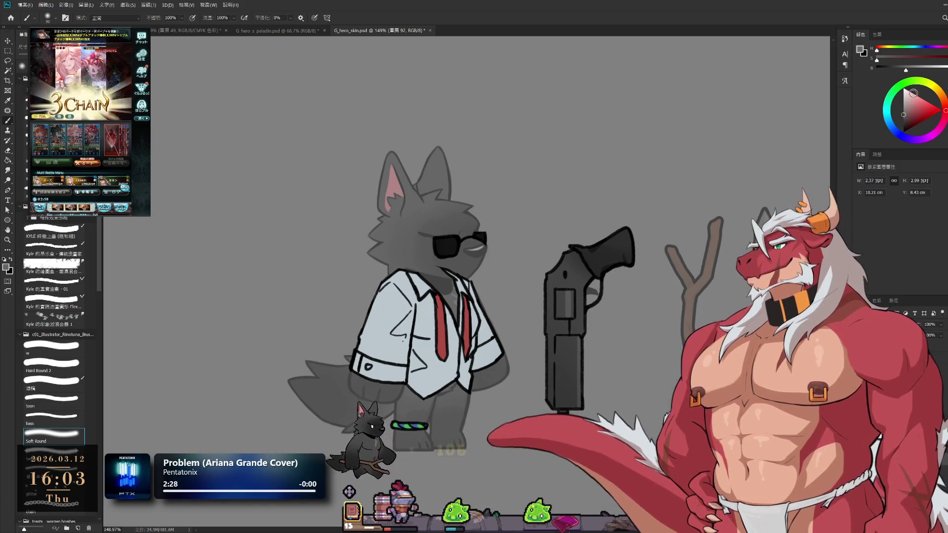
left_click(919, 71)
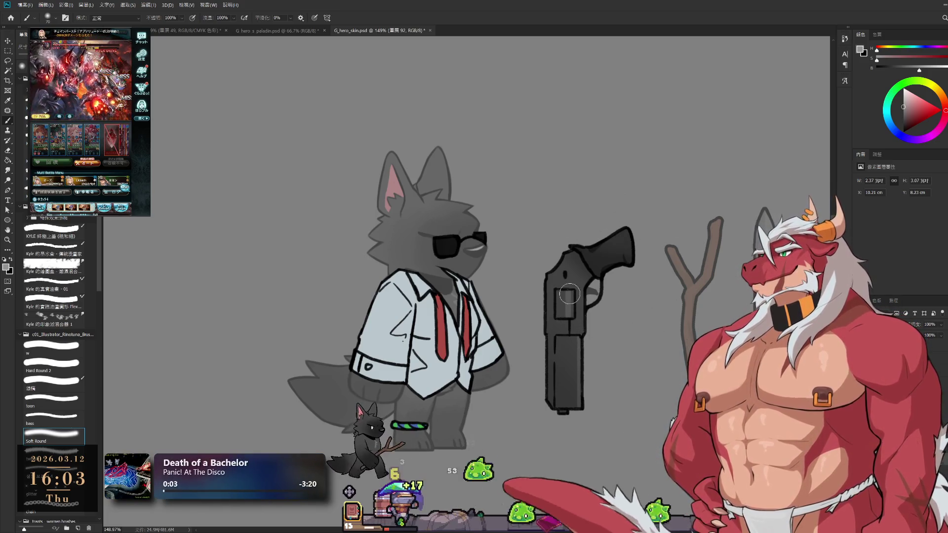
key("bracketleft")
key("bracketleft")
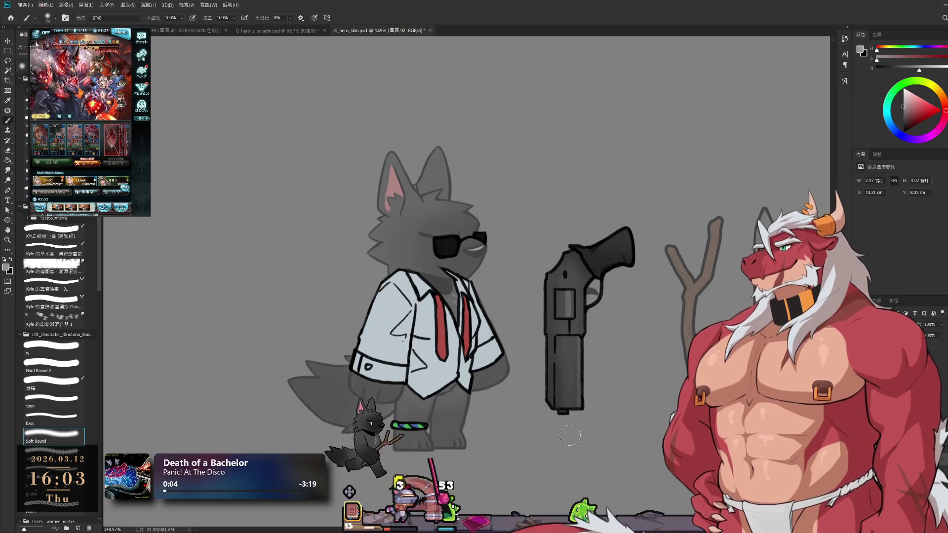
scroll(585, 417, "down", 5)
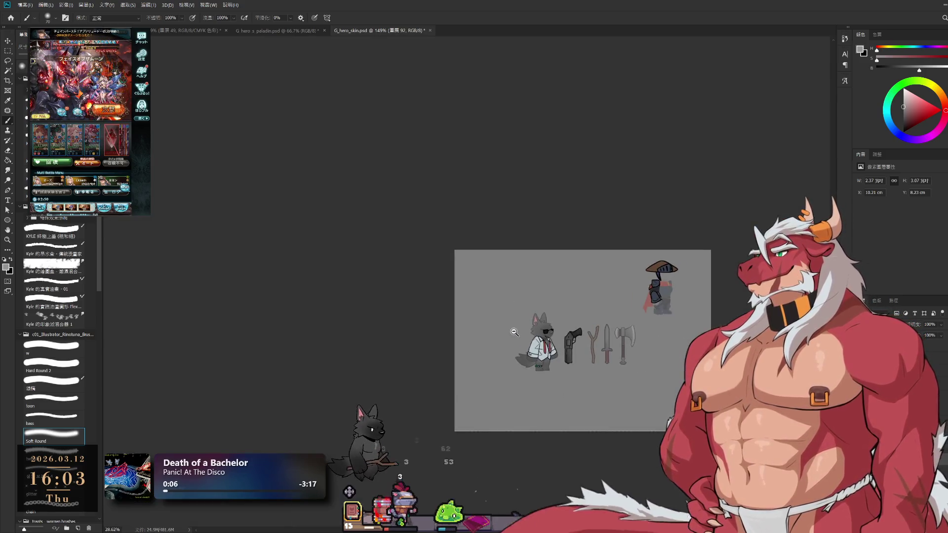
scroll(663, 215, "up", 4)
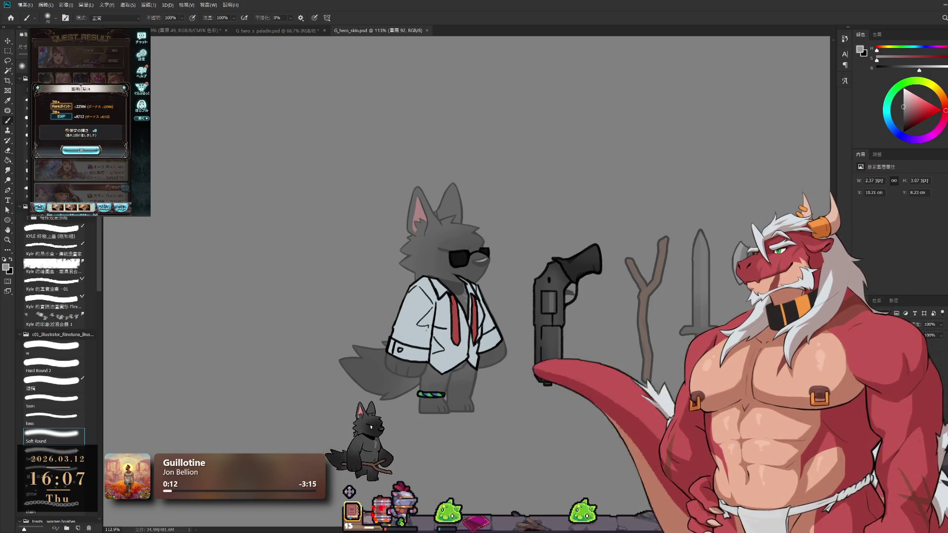
left_click(81, 150)
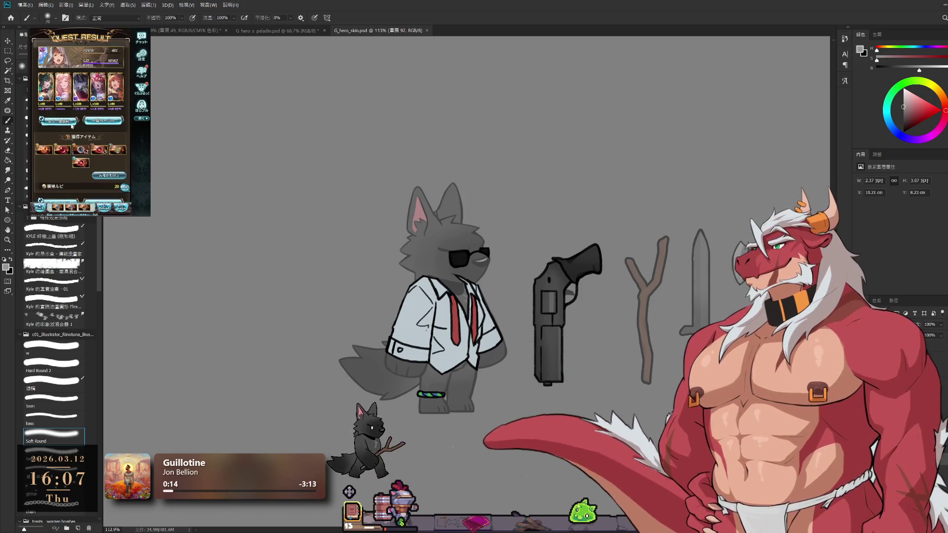
left_click(107, 189)
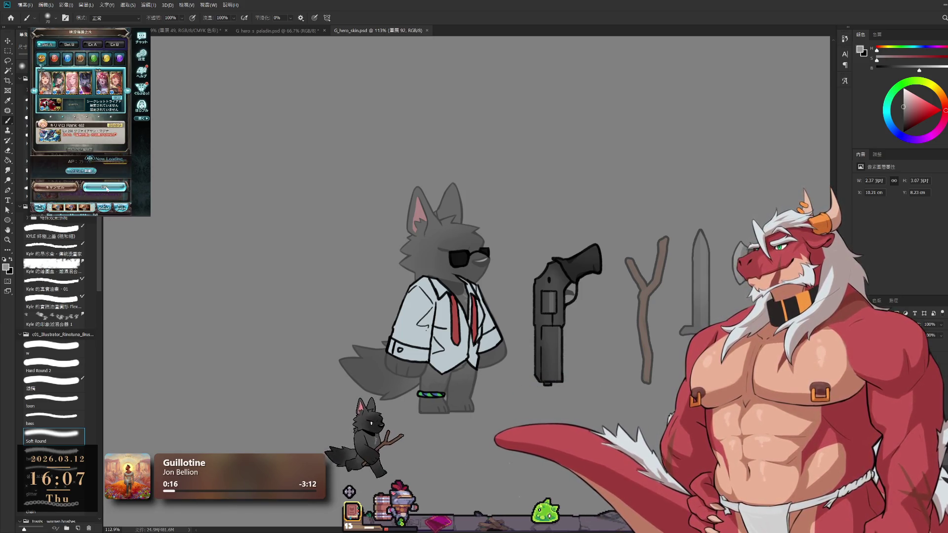
left_click(107, 188)
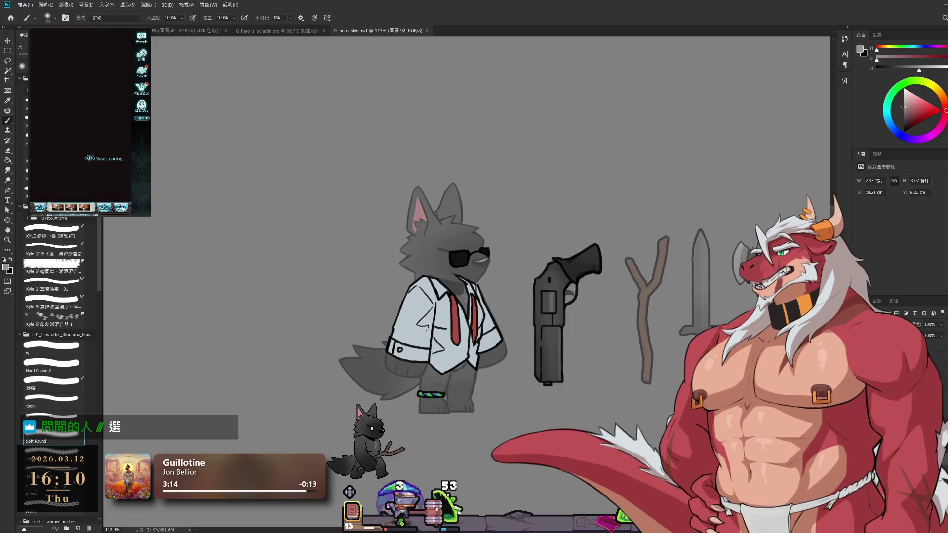
left_click(45, 64)
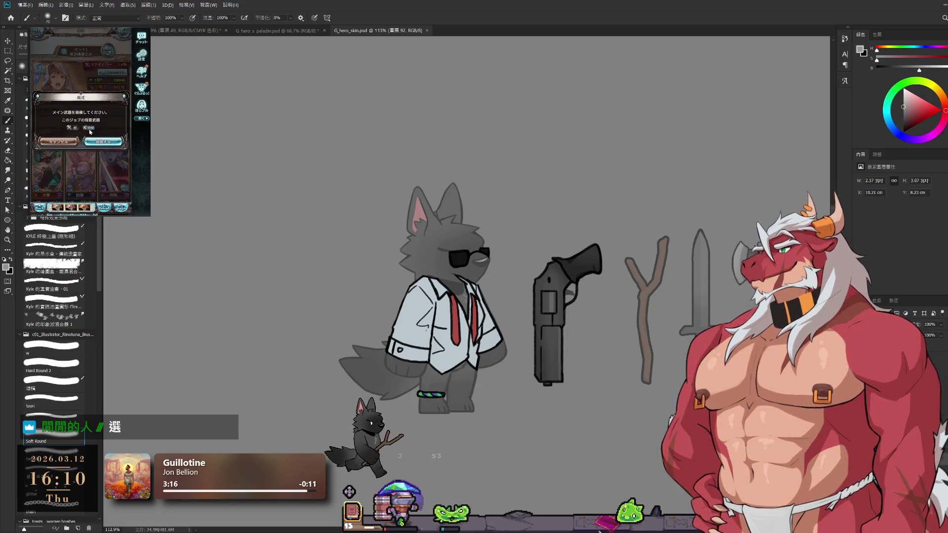
left_click(46, 140)
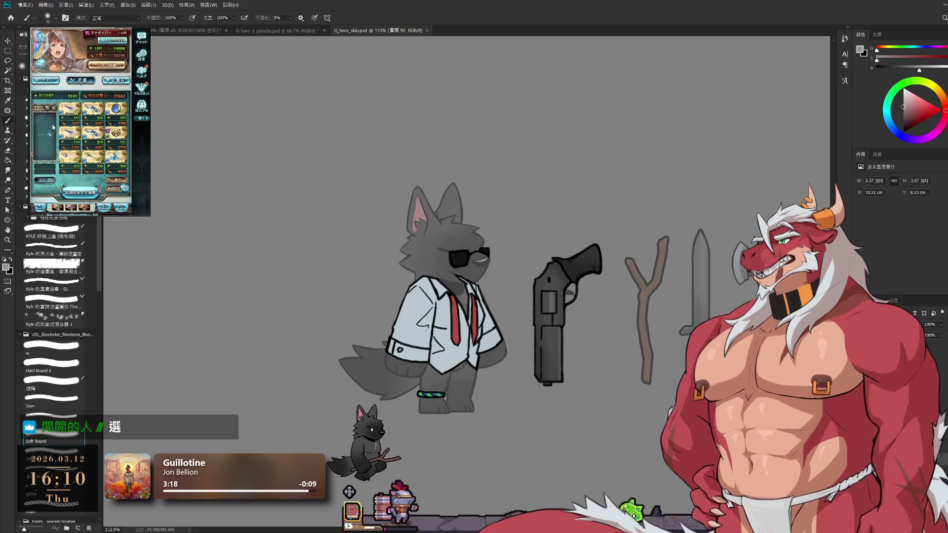
left_click(113, 59)
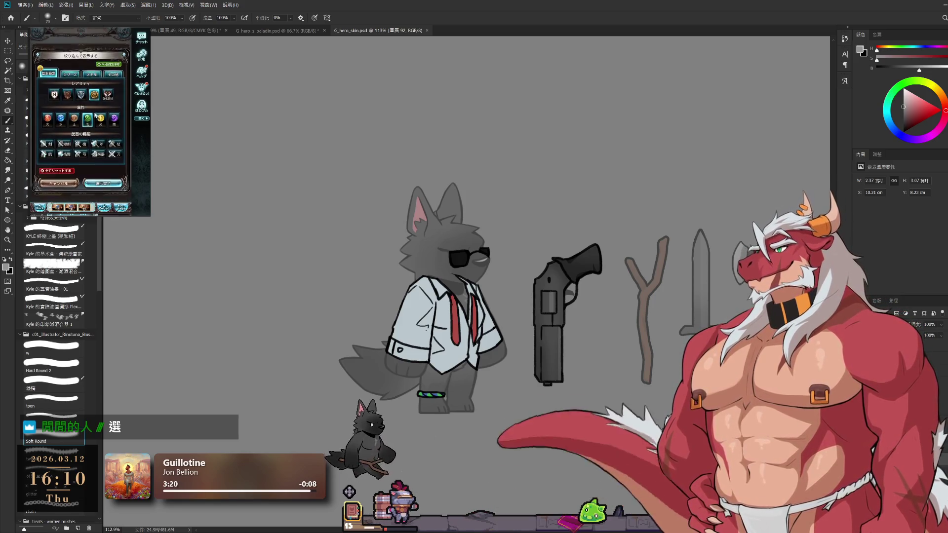
left_click(103, 184)
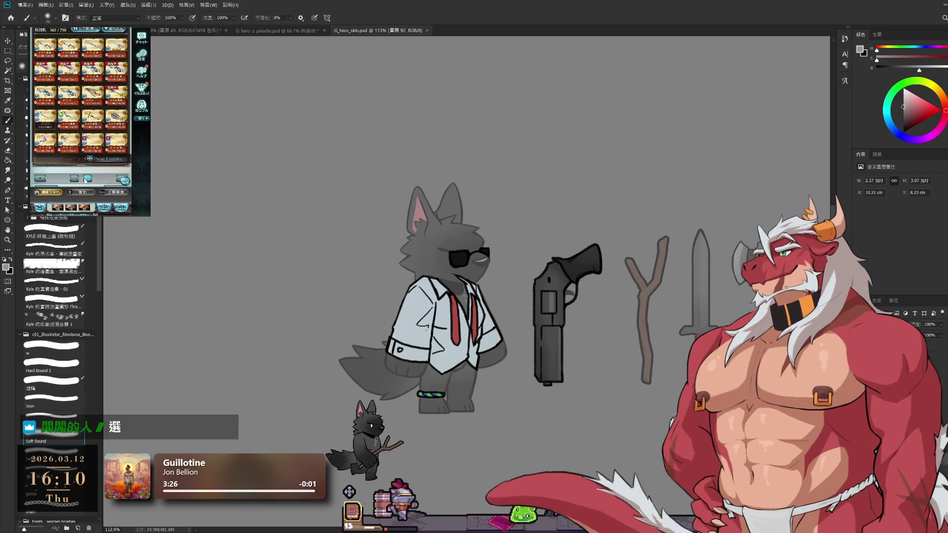
left_click(75, 116)
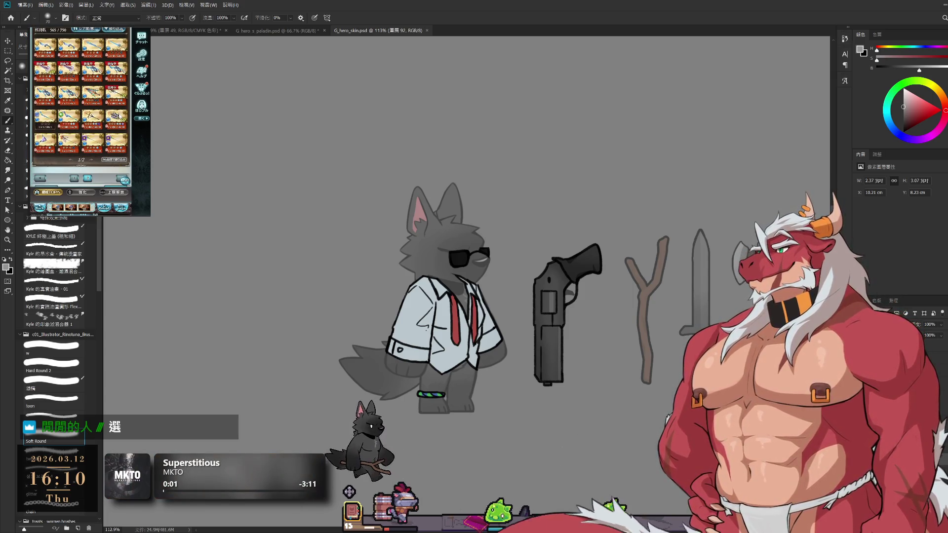
left_click(92, 143)
left_click(85, 162)
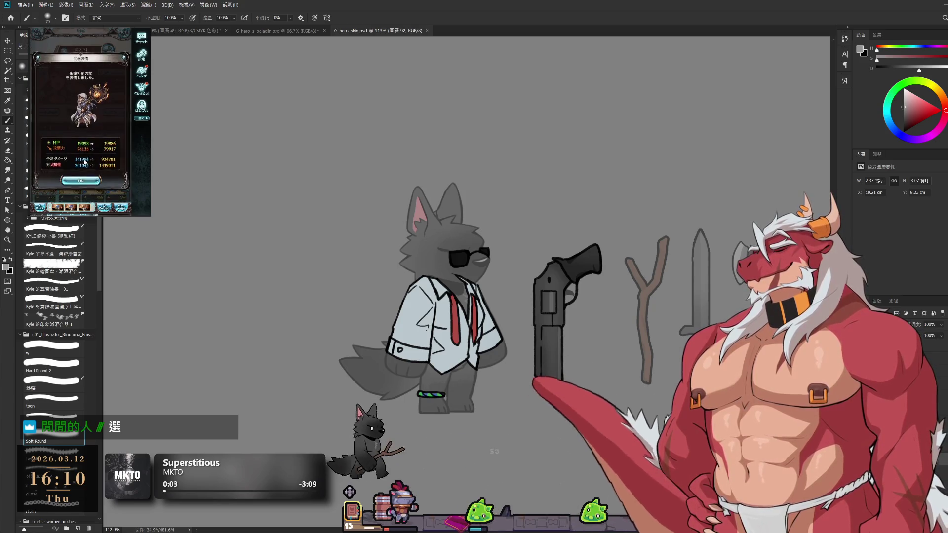
left_click(81, 180)
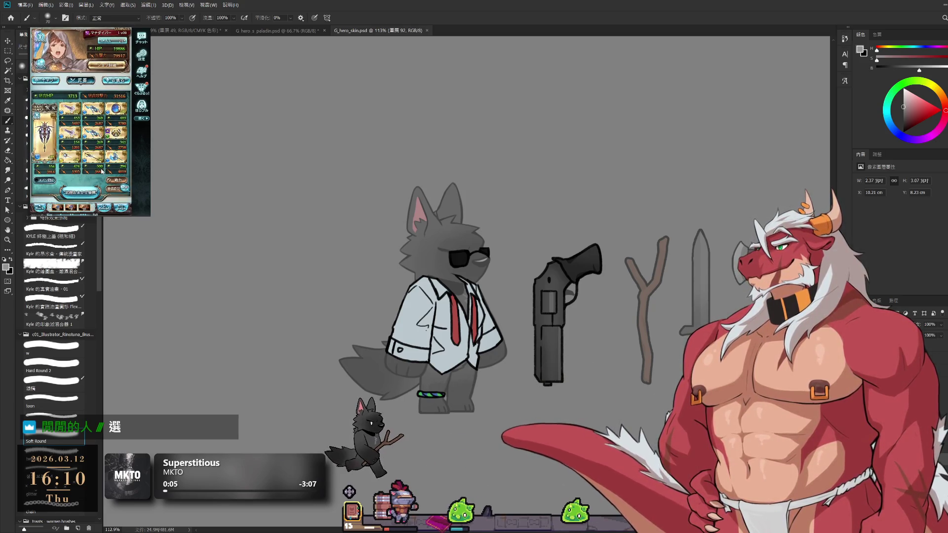
left_click(48, 113)
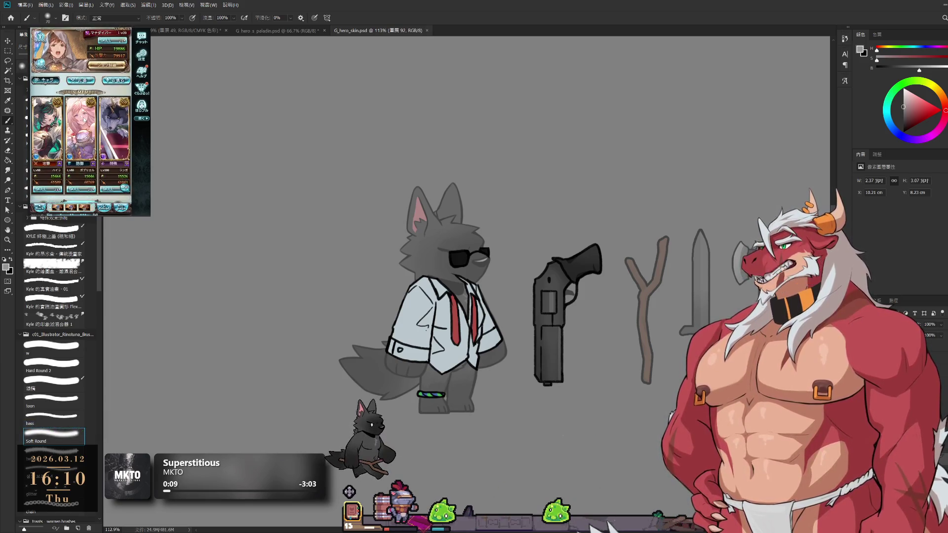
left_click(79, 113)
left_click(109, 158)
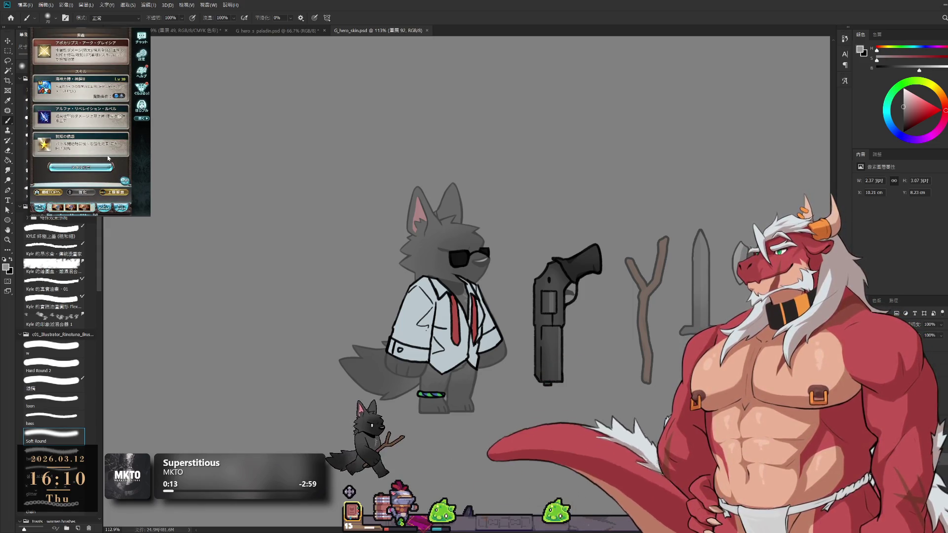
scroll(108, 158, "up", 1)
scroll(108, 158, "down", 4)
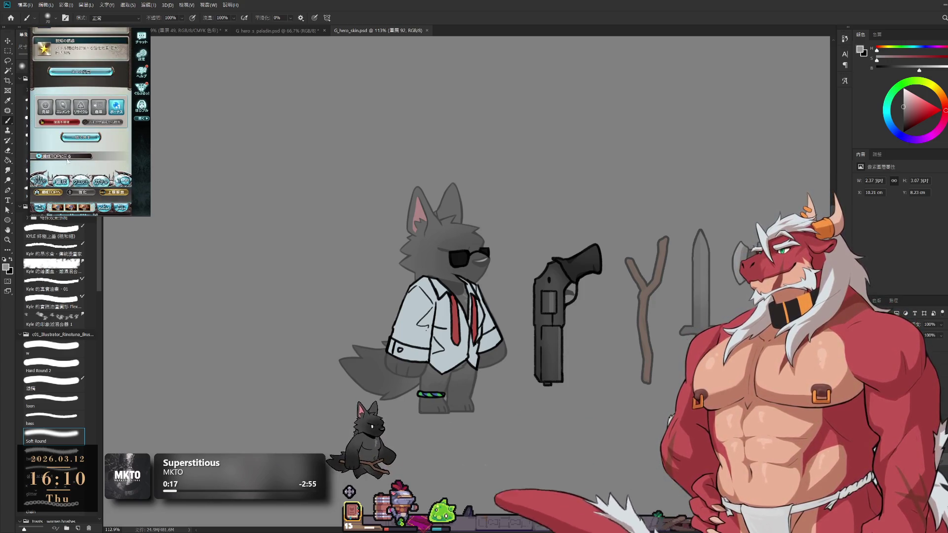
left_click(51, 192)
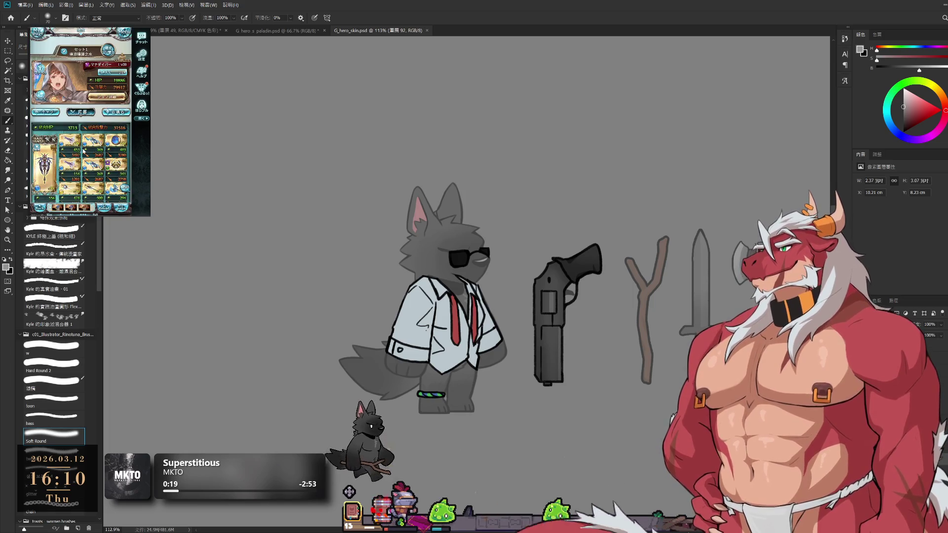
left_click(122, 110)
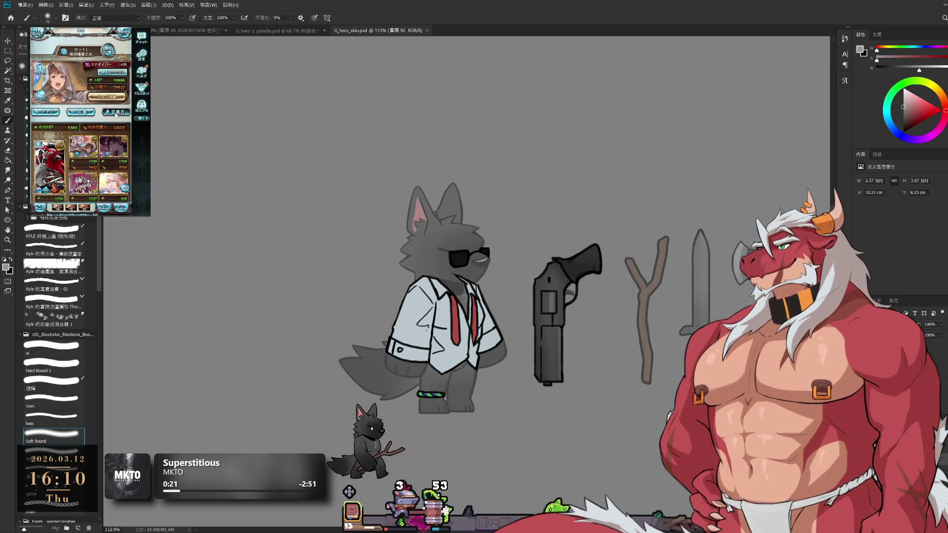
scroll(111, 119, "down", 1)
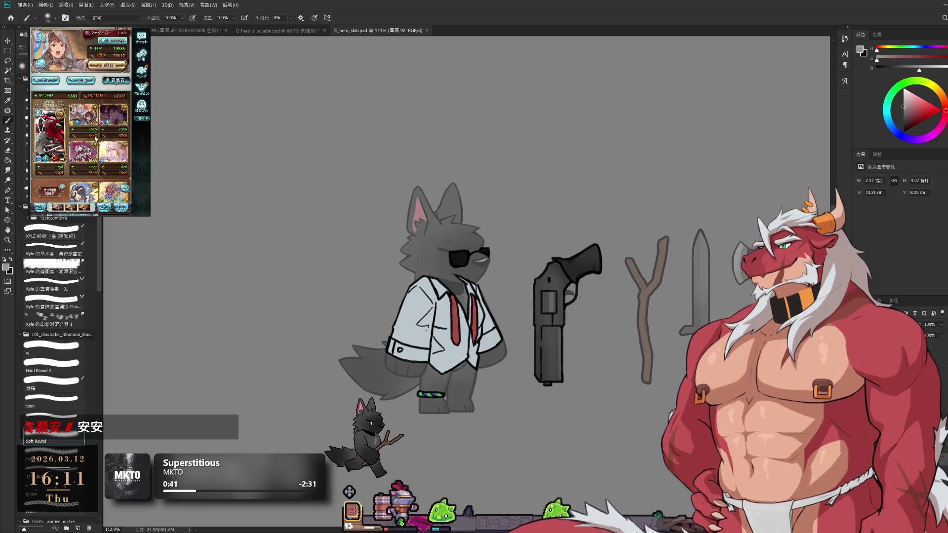
left_click(95, 139)
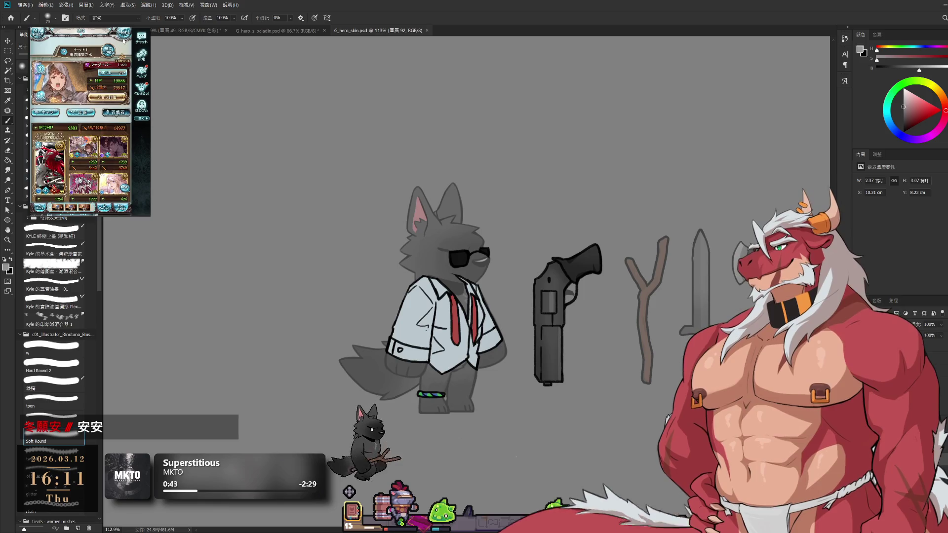
left_click(111, 144)
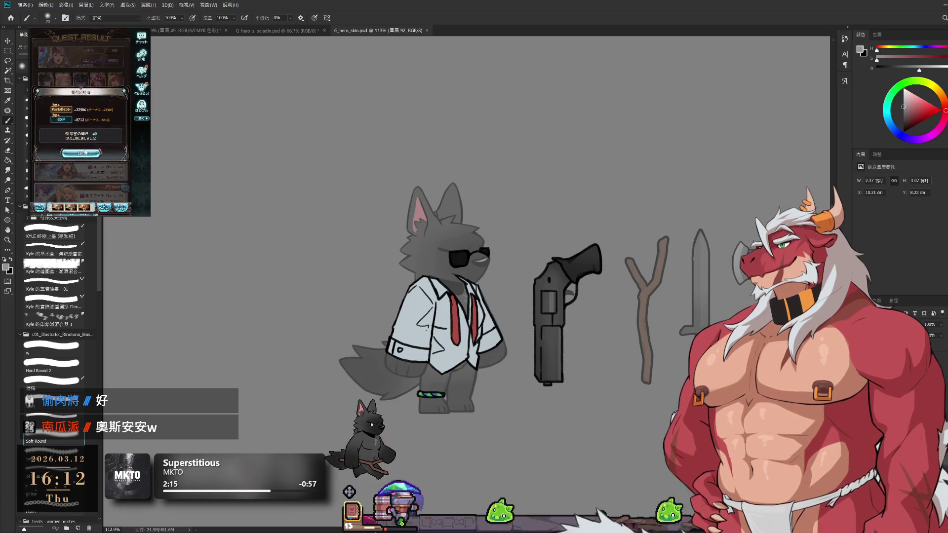
left_click(81, 150)
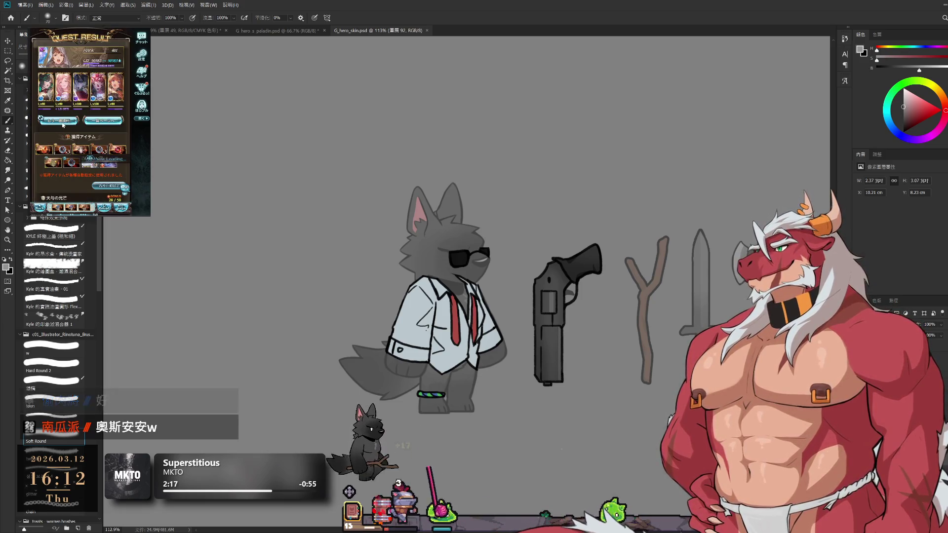
left_click(63, 122)
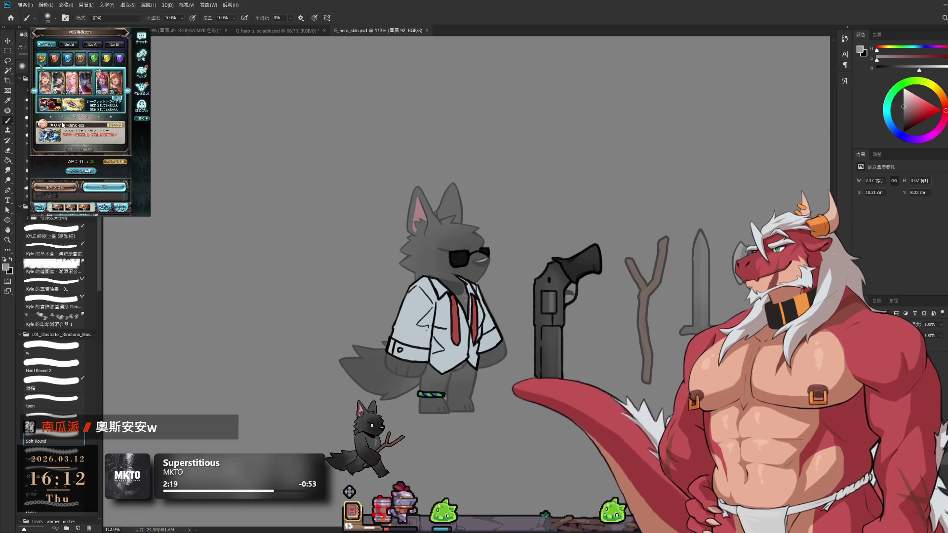
left_click(98, 186)
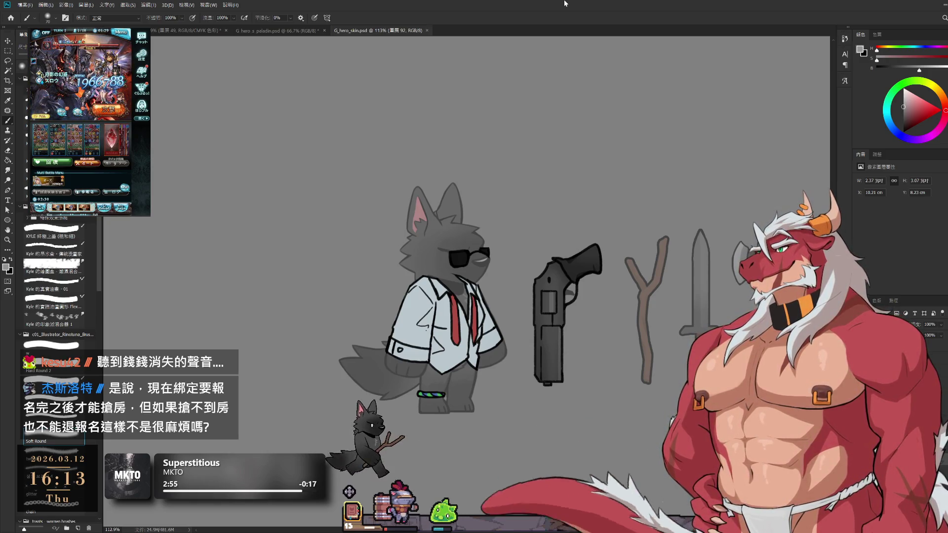
key("ctrl+z")
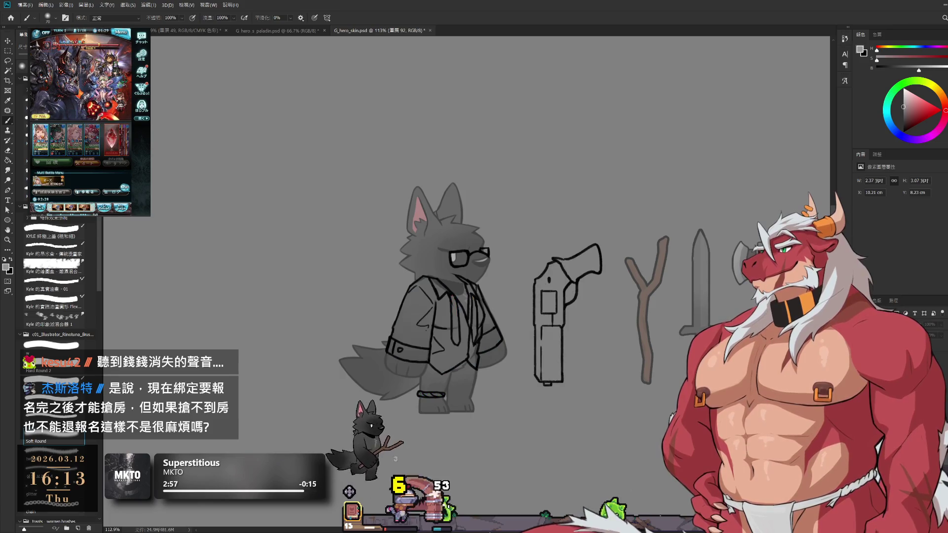
key("ctrl+shift+z")
key("ctrl+z")
key("ctrl+shift+z")
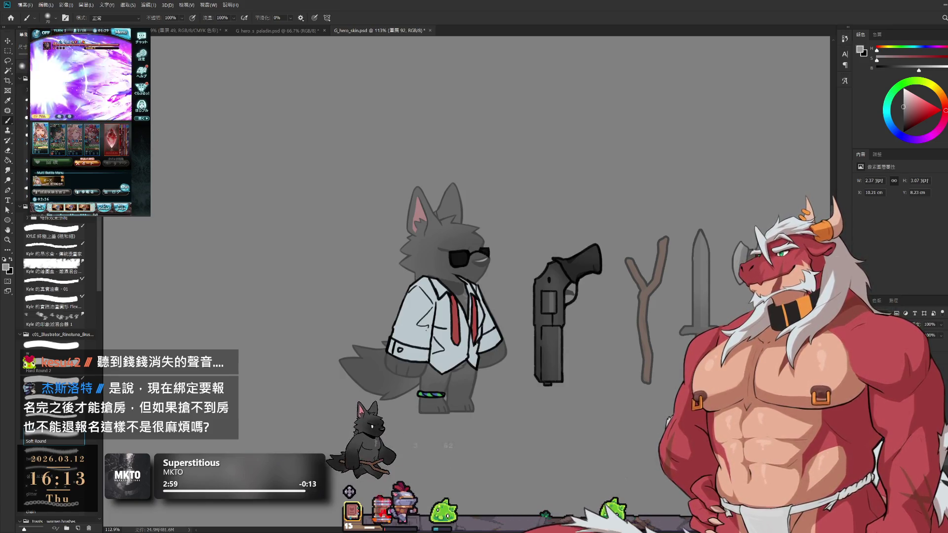
key("alt+bracketleft")
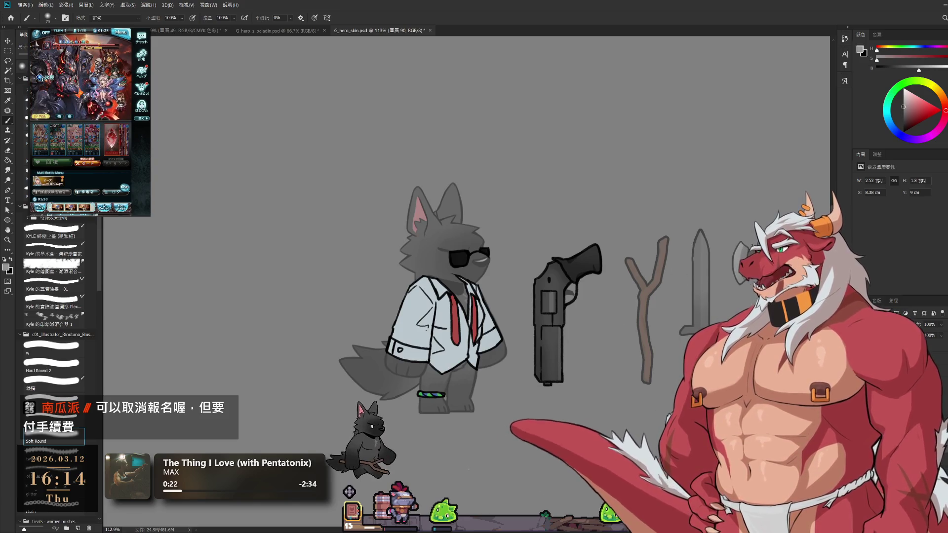
- Inspect the revolver's layers, toggling the sketch lines and the revolver's grey fill
key("ctrl+z")
key("ctrl+shift+z")
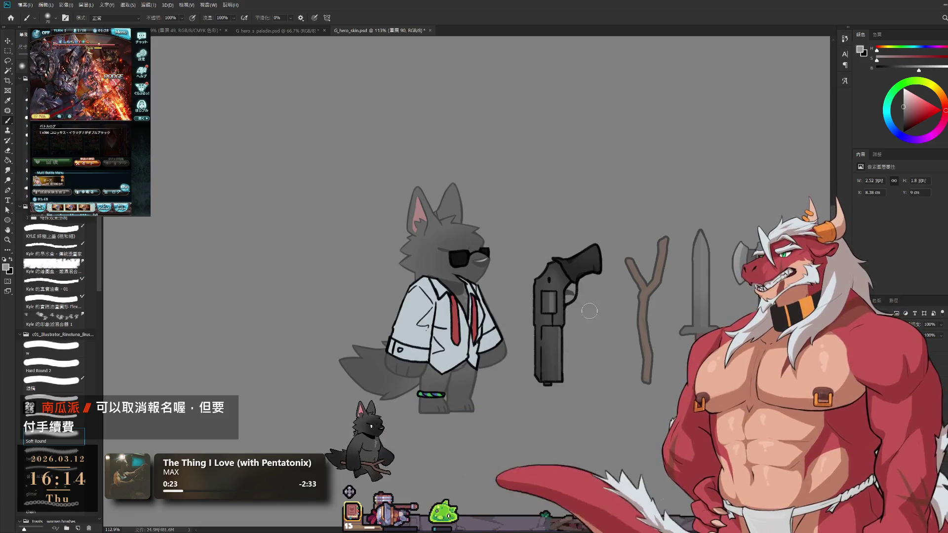
key("l")
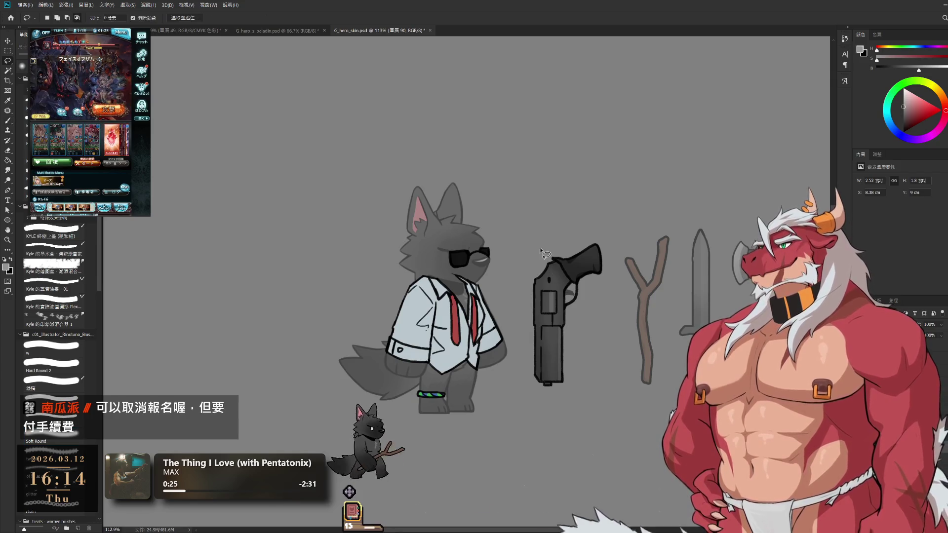
mouse_move(540, 247)
left_mouse_down()
mouse_move(525, 349)
mouse_move(603, 187)
left_mouse_up()
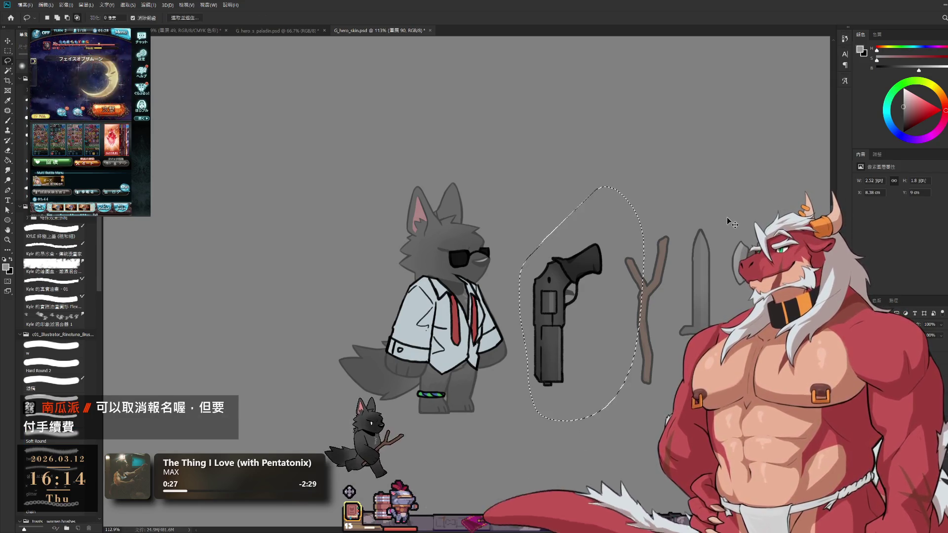
key("ctrl+d")
left_click(696, 246, "ctrl")
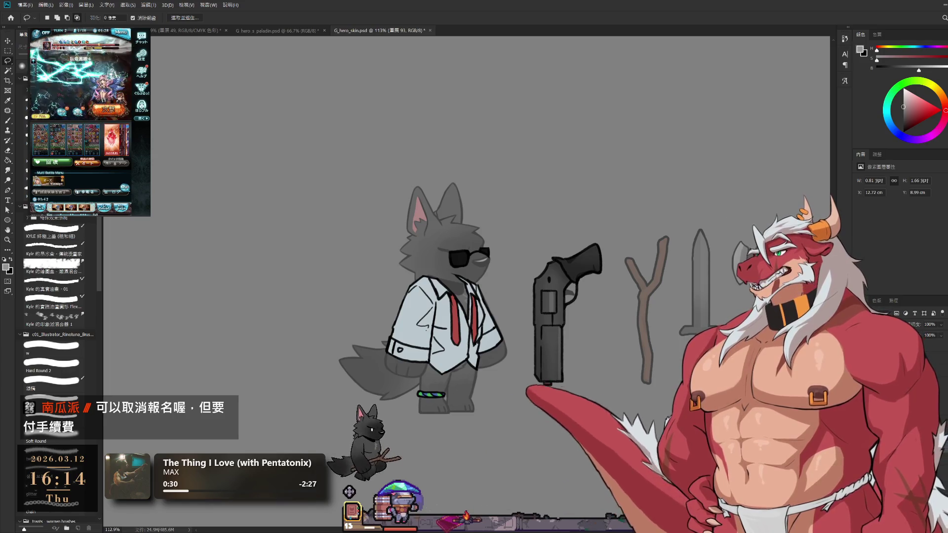
key("alt+bracketleft")
key("alt+bracketleft")
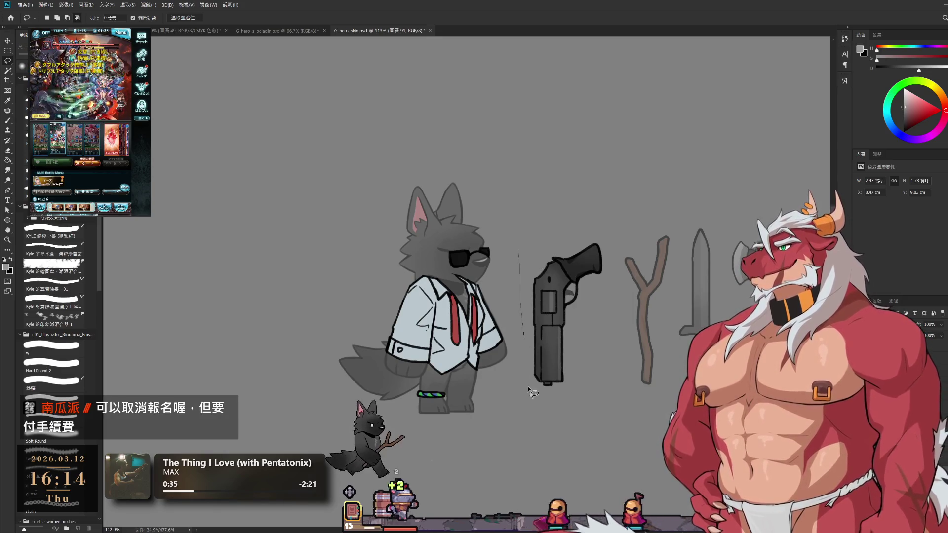
left_click(670, 242, "ctrl")
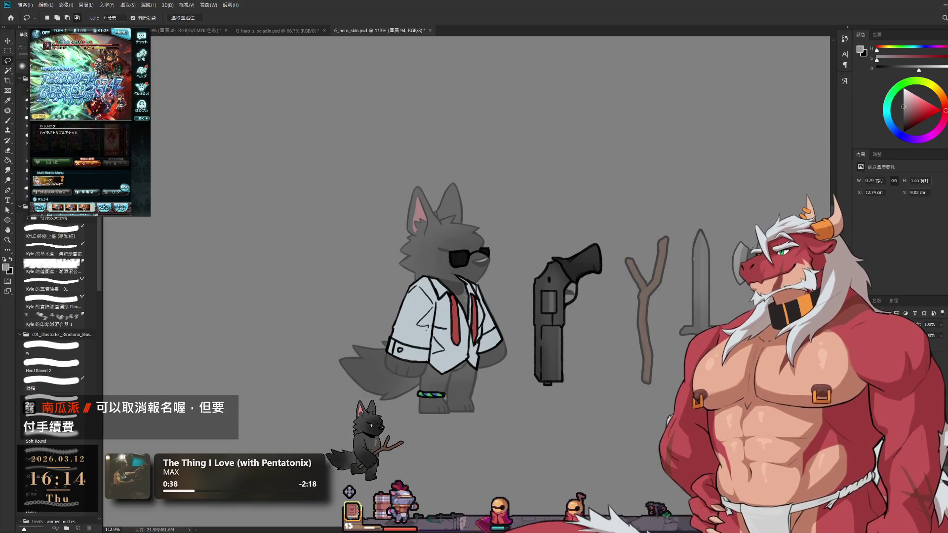
key("ctrl+comma")
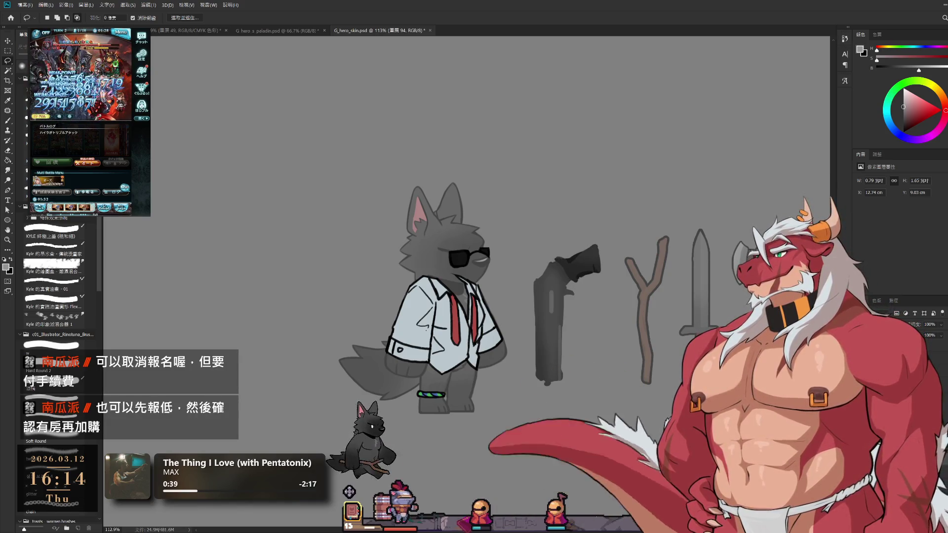
key("ctrl+comma")
key("ctrl+comma")
key("ctrl+comma")
key("ctrl+comma")
key("ctrl+comma")
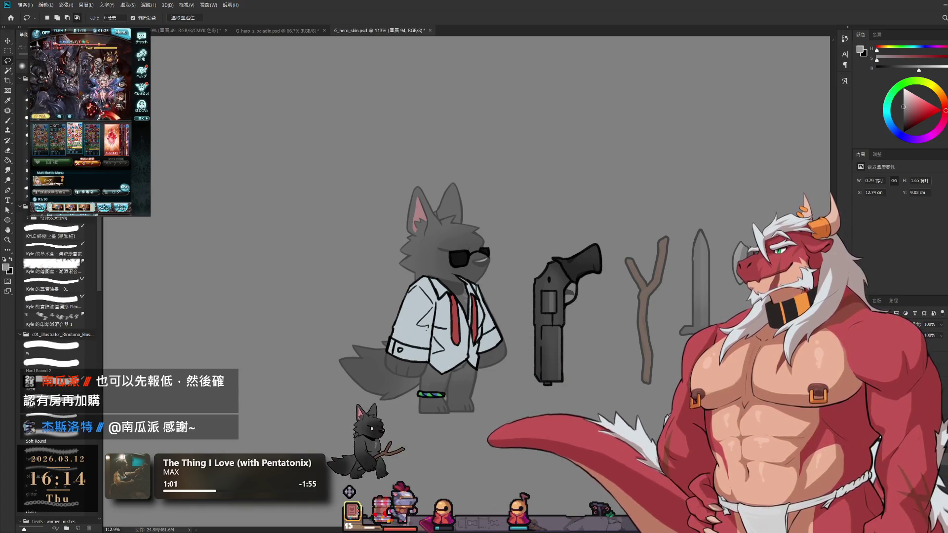
- Make the revolver group see-through and move it right, behind the axe
key("ctrl+g")
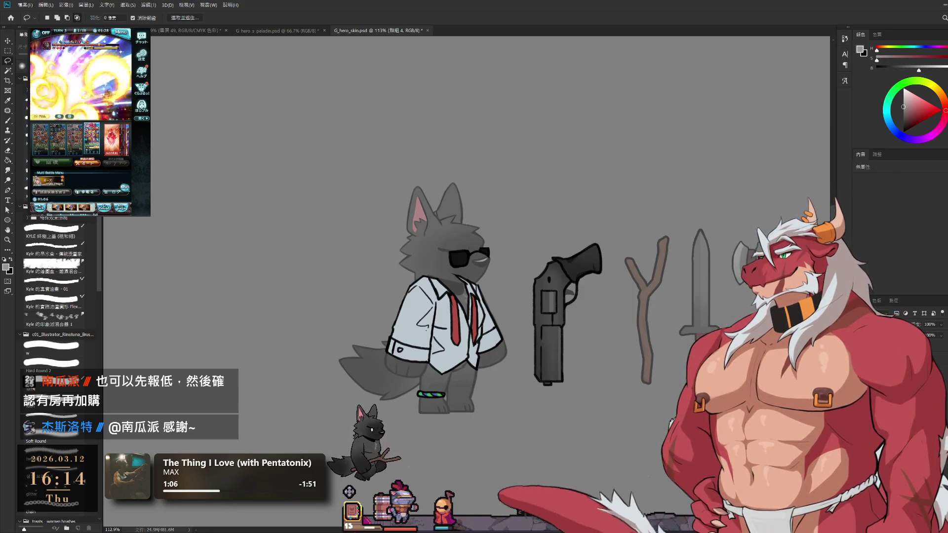
key("5")
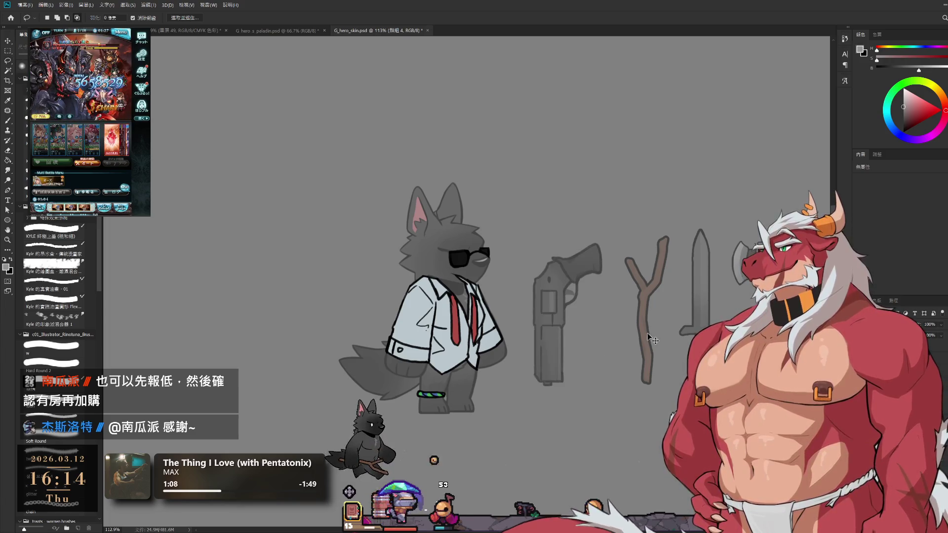
key("ctrl+t")
scroll(652, 340, "right", 3)
left_click_drag(494, 316, 716, 296)
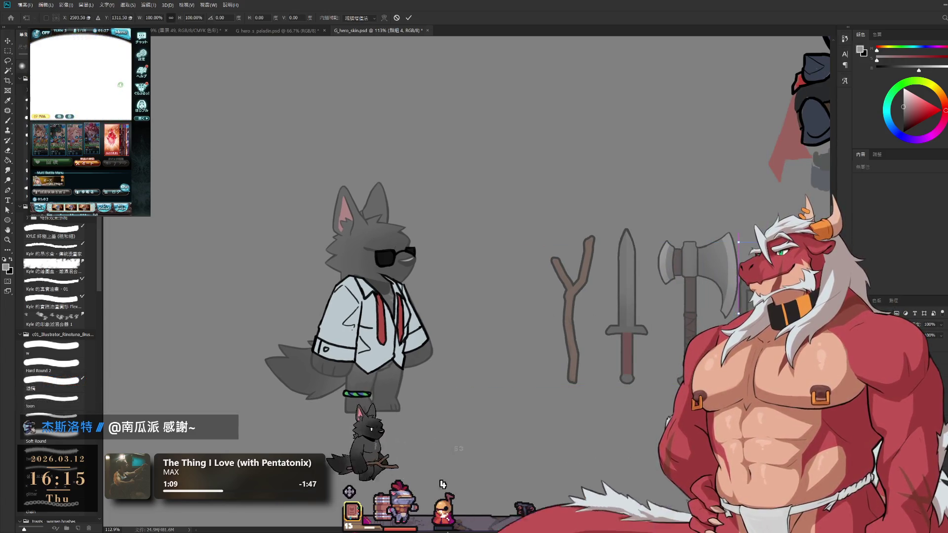
key("Return")
key("l")
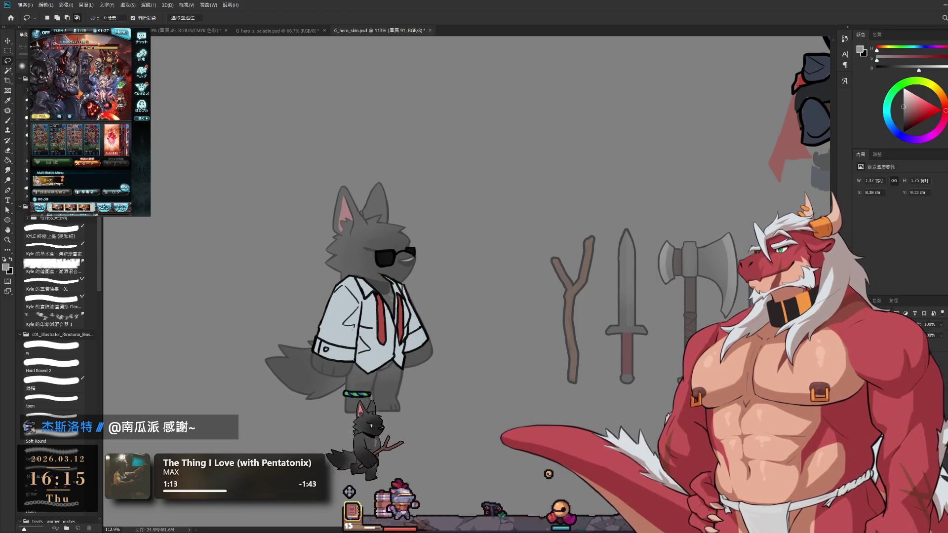
key("ctrl+g")
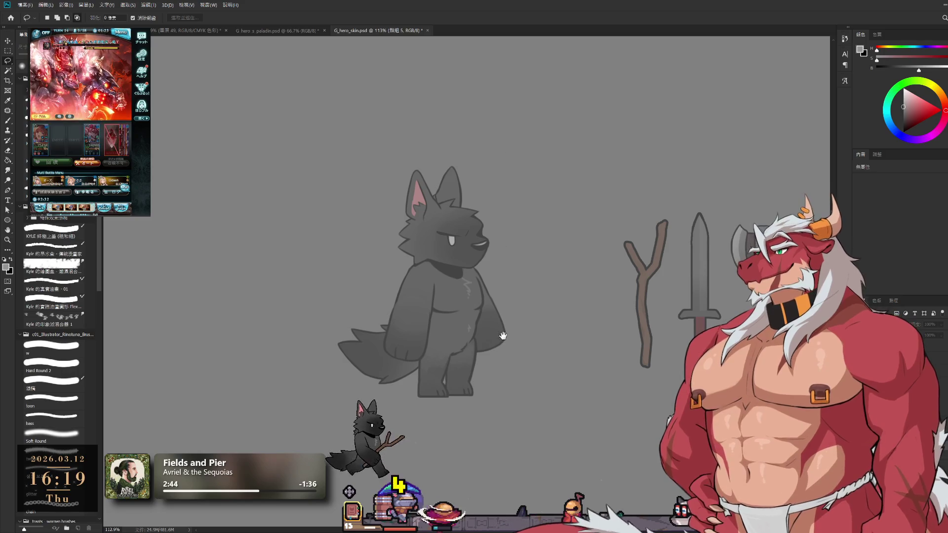
- Zoom in to 162% and add a new empty layer with the Soft Round brush active
scroll(503, 336, "up", 4)
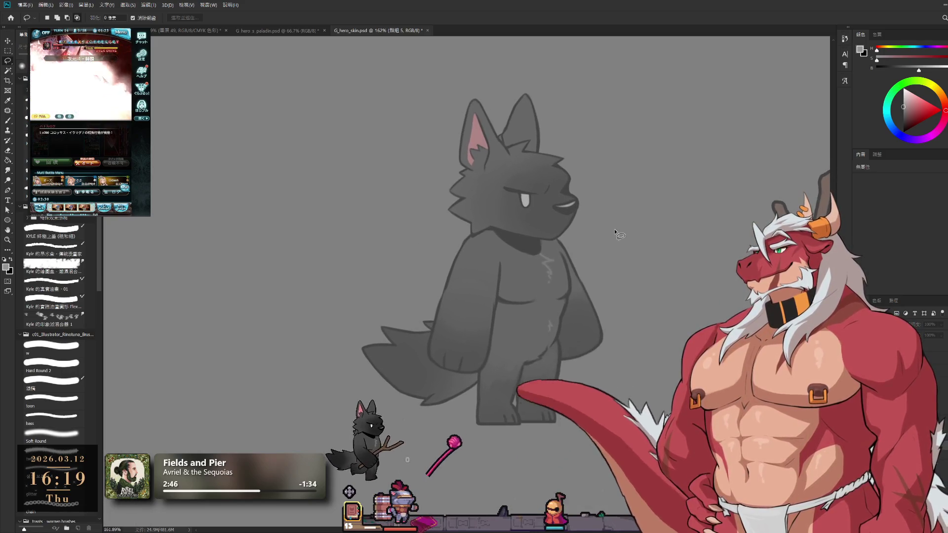
key("b")
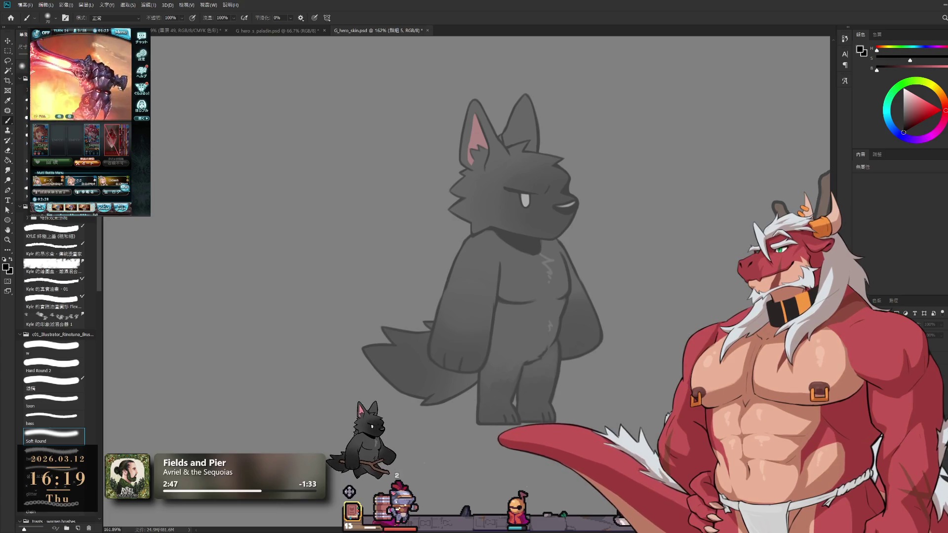
key("ctrl+shift+alt+n")
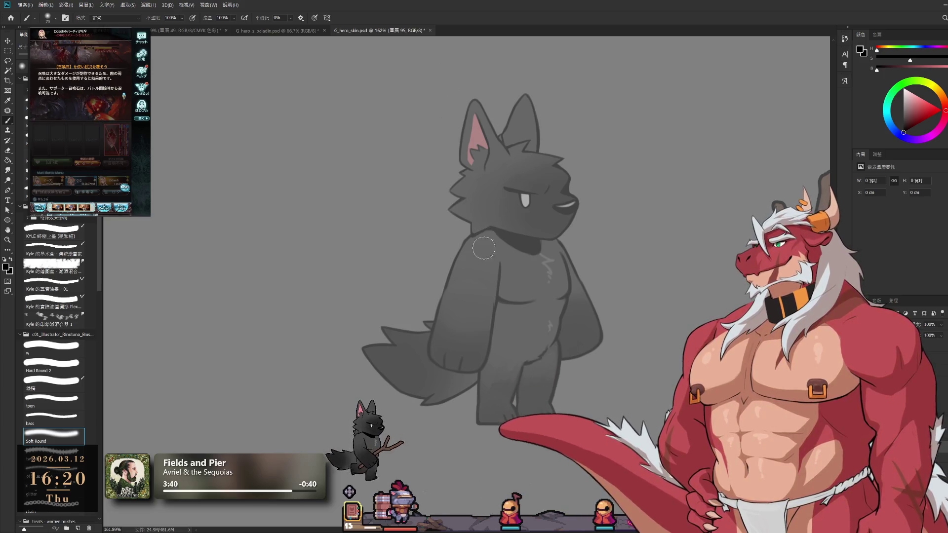
- With the bass brush at size 20, ink a black strap down the chest, closed at the bottom
left_click_drag(484, 248, 494, 316)
key("ctrl+z")
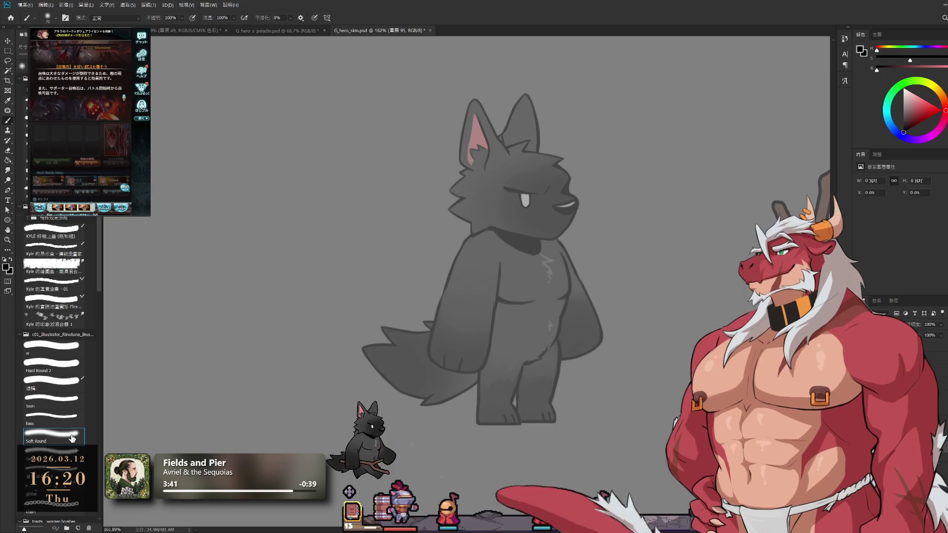
left_click(52, 417)
key("ctrl+z")
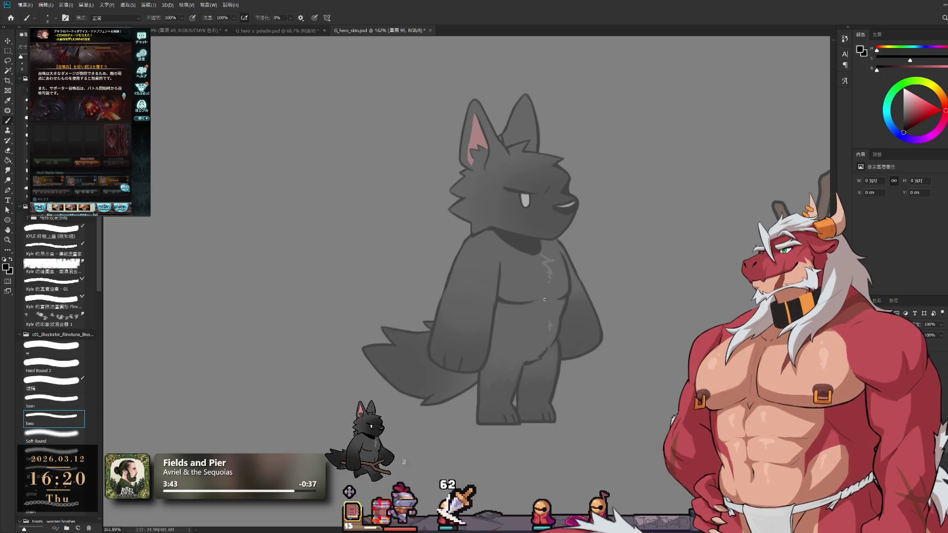
key("bracketright")
key("bracketright")
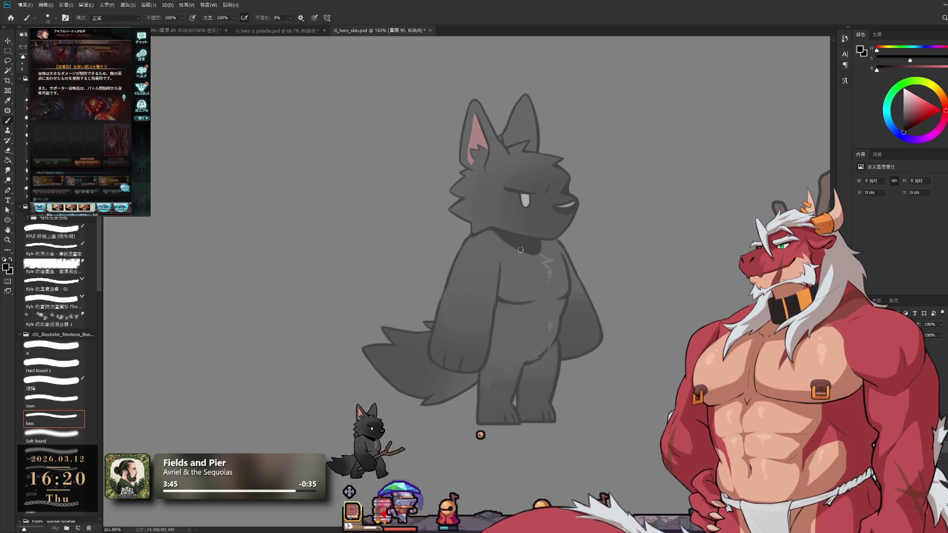
key("bracketright")
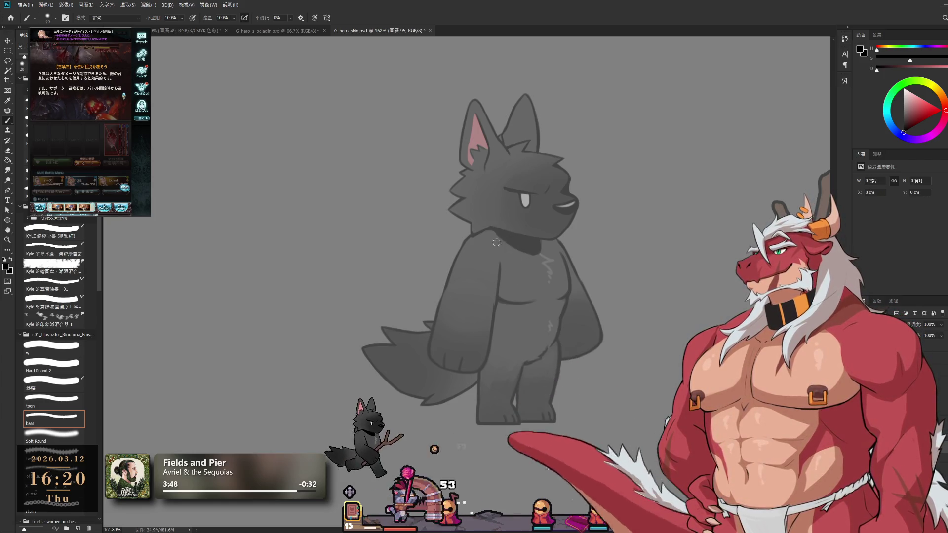
left_click_drag(492, 229, 511, 305)
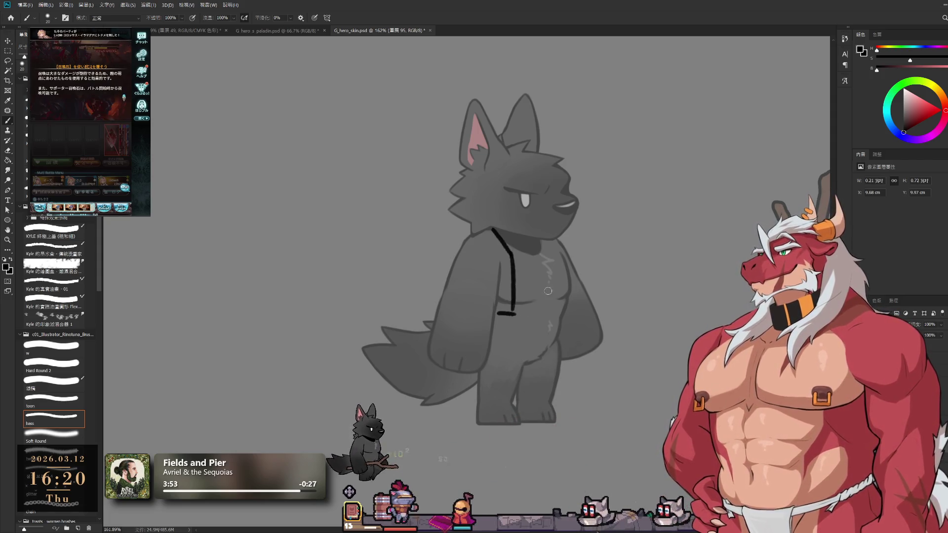
left_click_drag(487, 312, 513, 313)
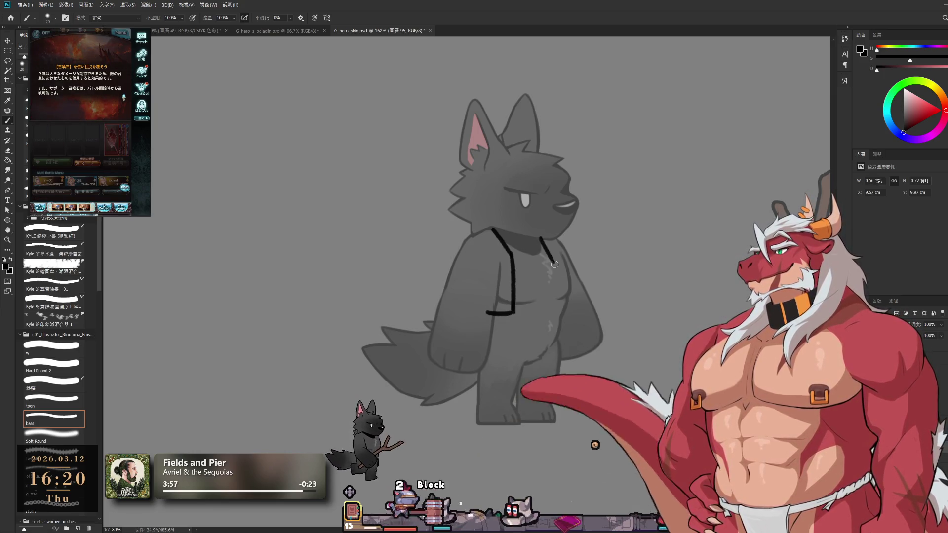
- Draw a second line beside the right strap, join them at the bottom, and stroke over the left shoulder
mouse_move(545, 238)
left_mouse_down()
mouse_move(562, 269)
mouse_move(563, 315)
left_mouse_up()
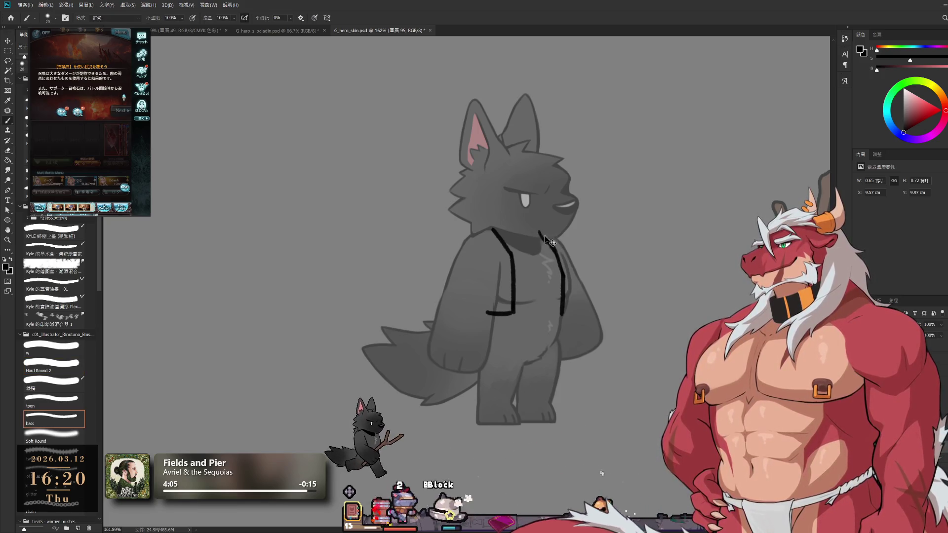
mouse_move(533, 231)
left_mouse_down()
mouse_move(550, 243)
mouse_move(574, 315)
left_mouse_up()
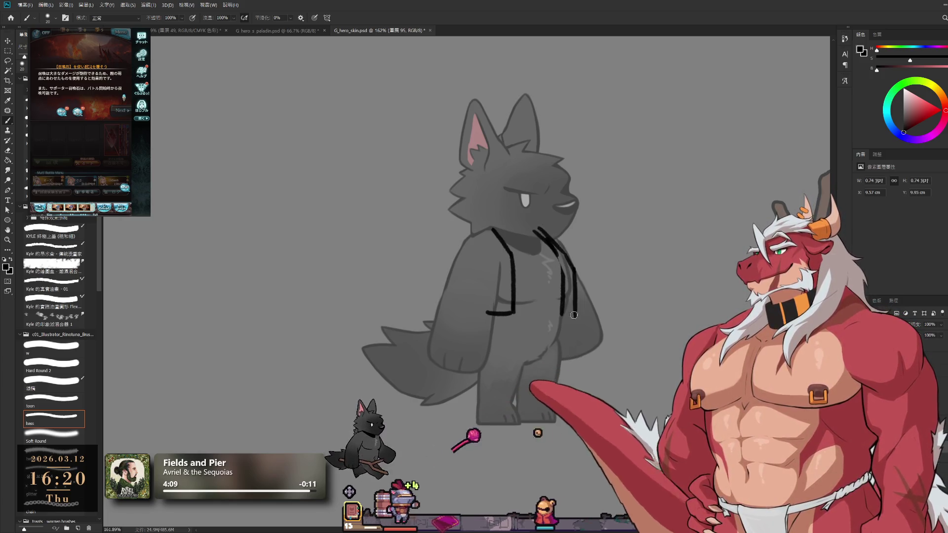
key("ctrl+z")
left_click_drag(569, 265, 574, 313)
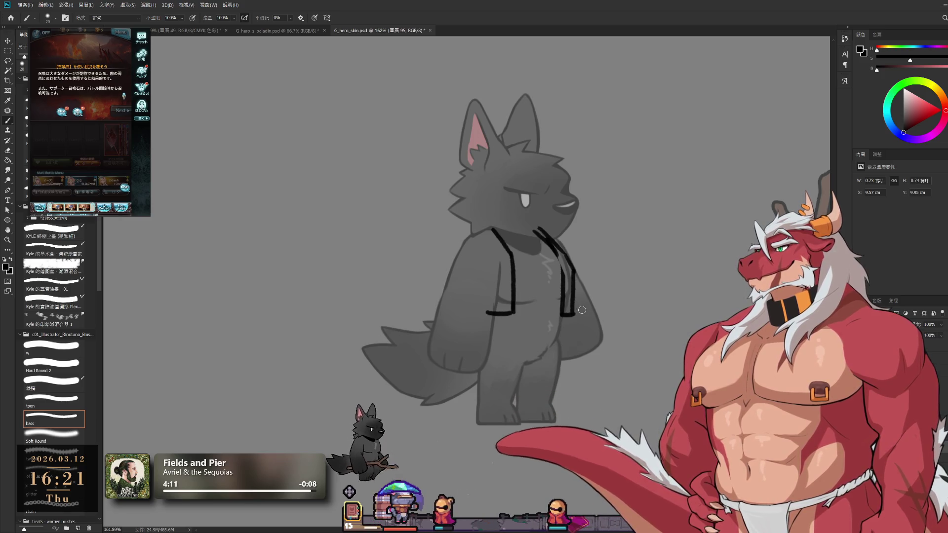
key("bracketright")
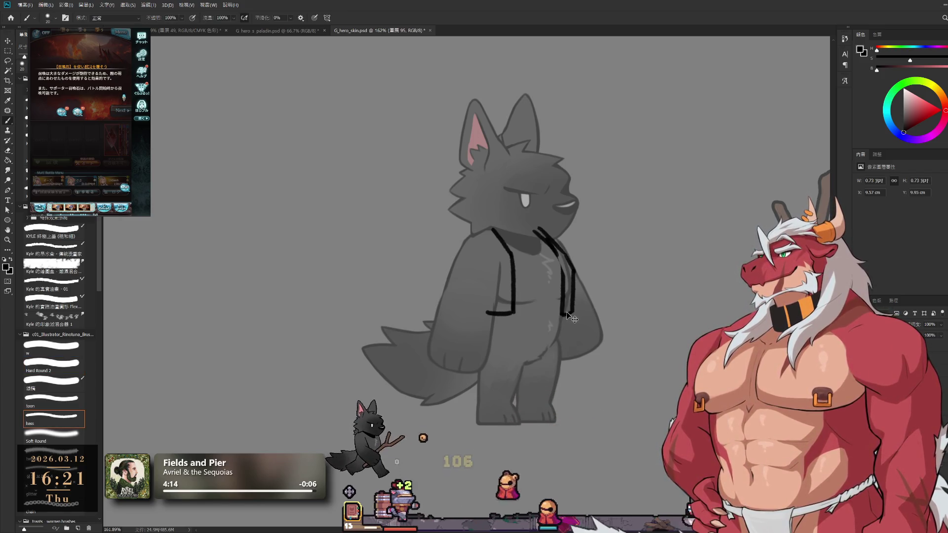
key("e")
key("b")
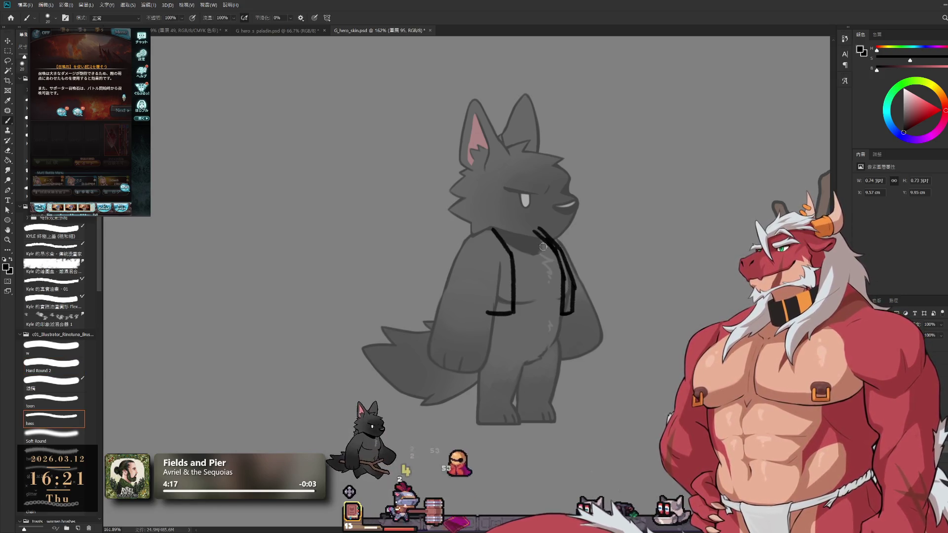
key("ctrl+z")
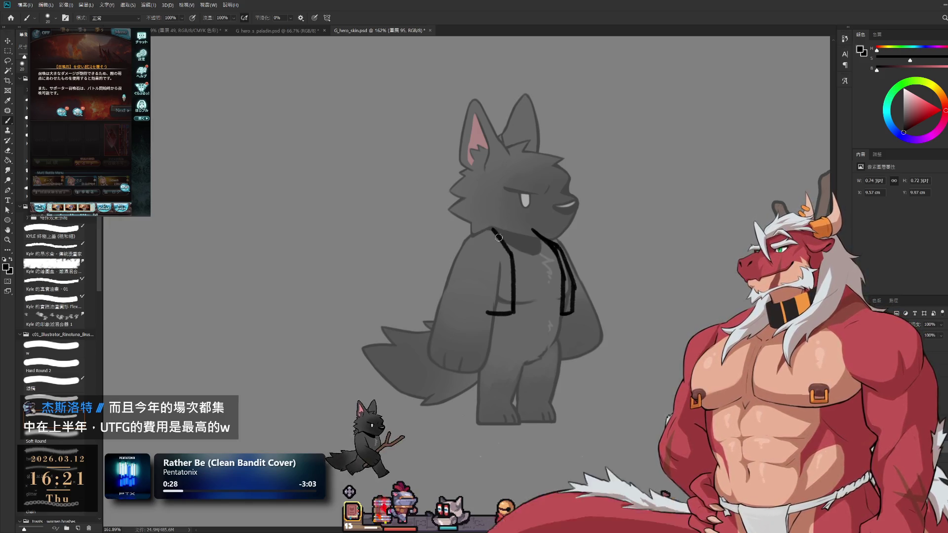
left_click_drag(465, 237, 491, 228)
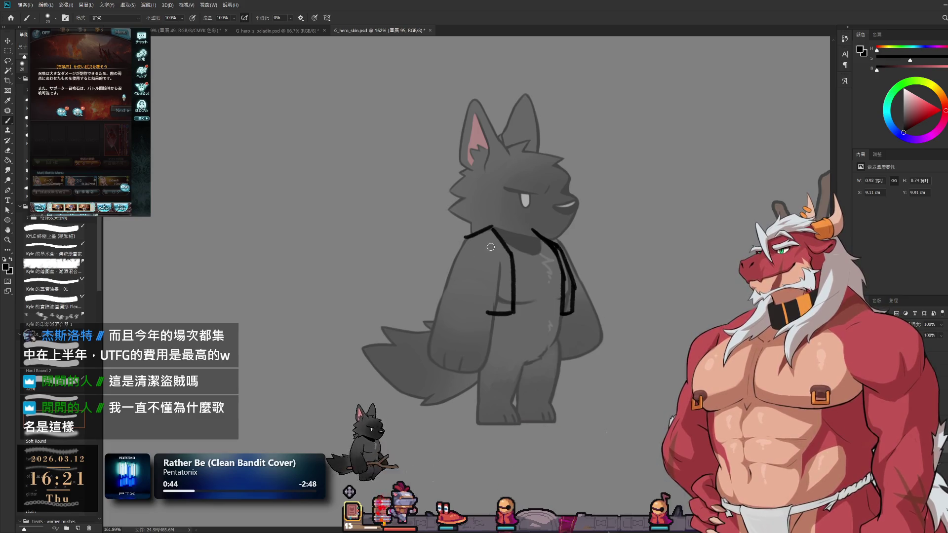
- Redraw a shorter stroke over the wolf's left shoulder at the strap top and dab a small dot on it
key("ctrl+z")
left_click_drag(468, 238, 494, 230)
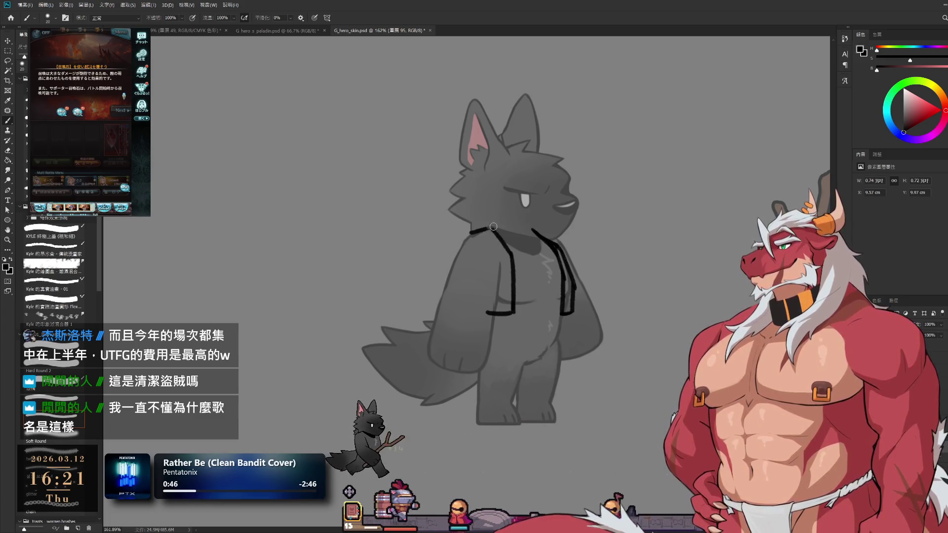
left_click(475, 238)
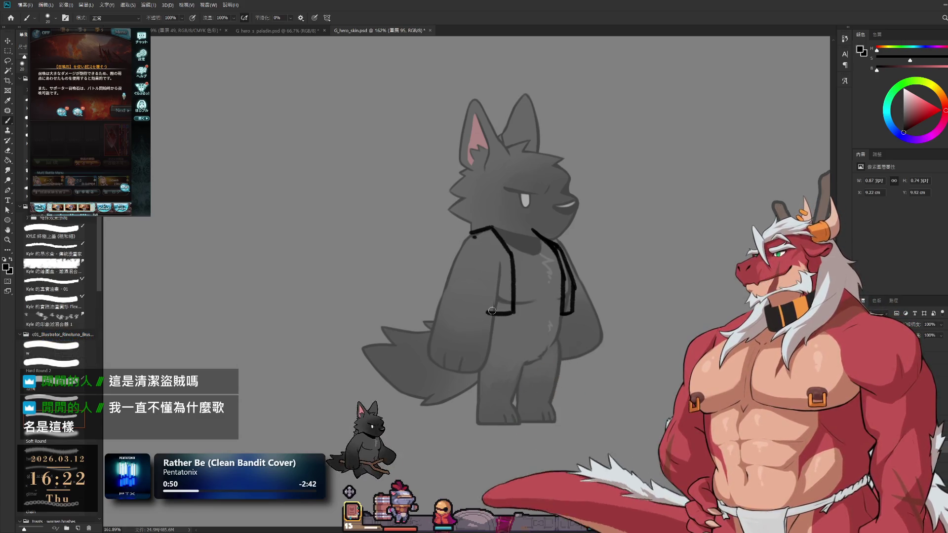
key("e")
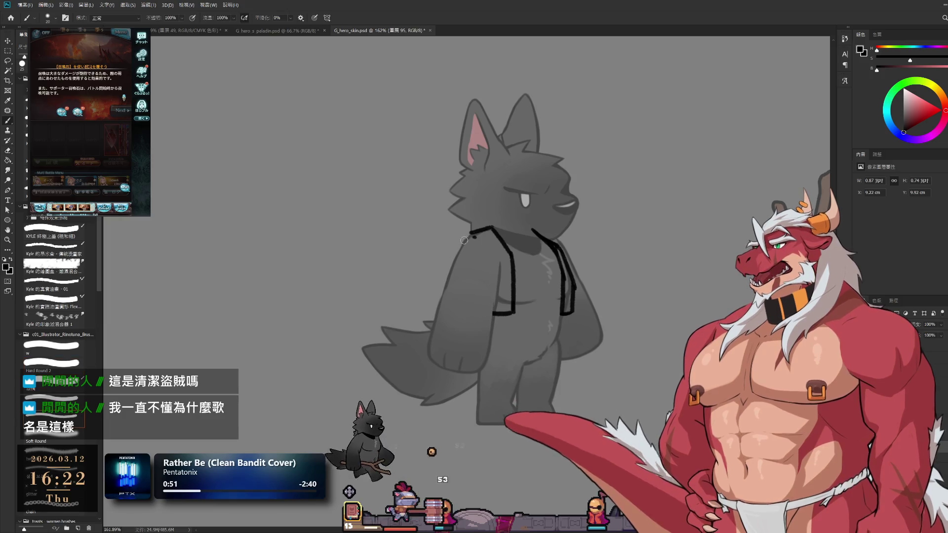
key("b")
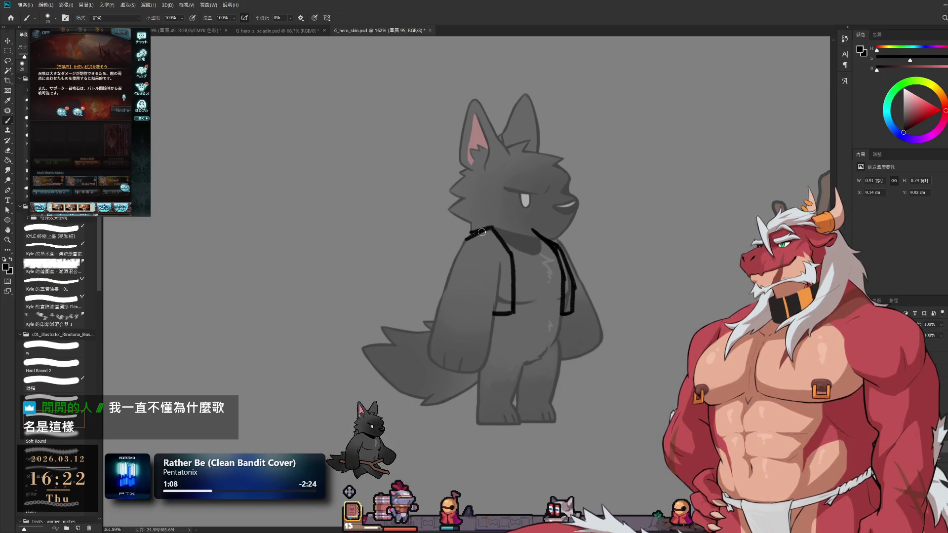
- Try drawing a black line from the left shoulder down the outside of the wolf's left arm
key("ctrl+z")
left_click_drag(467, 237, 441, 291)
key("ctrl+z")
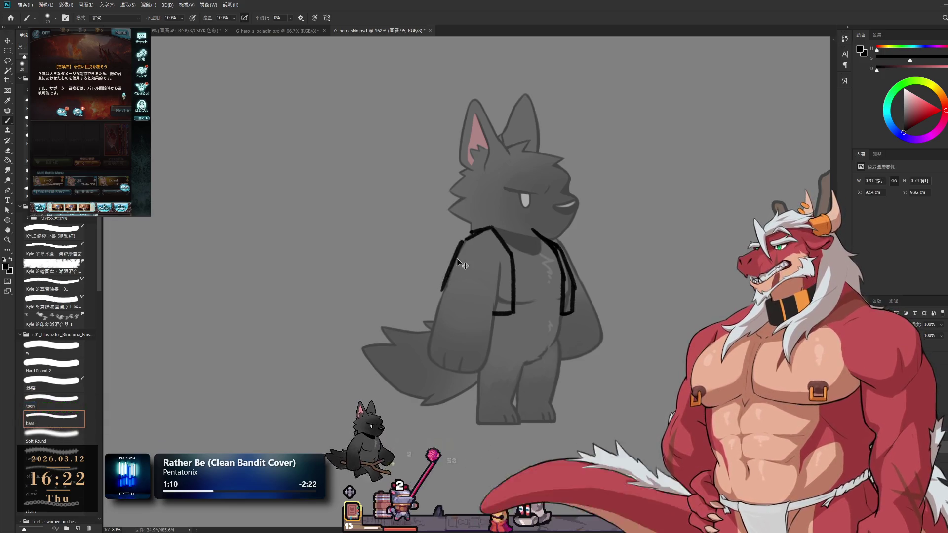
key("ctrl+z")
left_click_drag(464, 239, 438, 299)
key("ctrl+z")
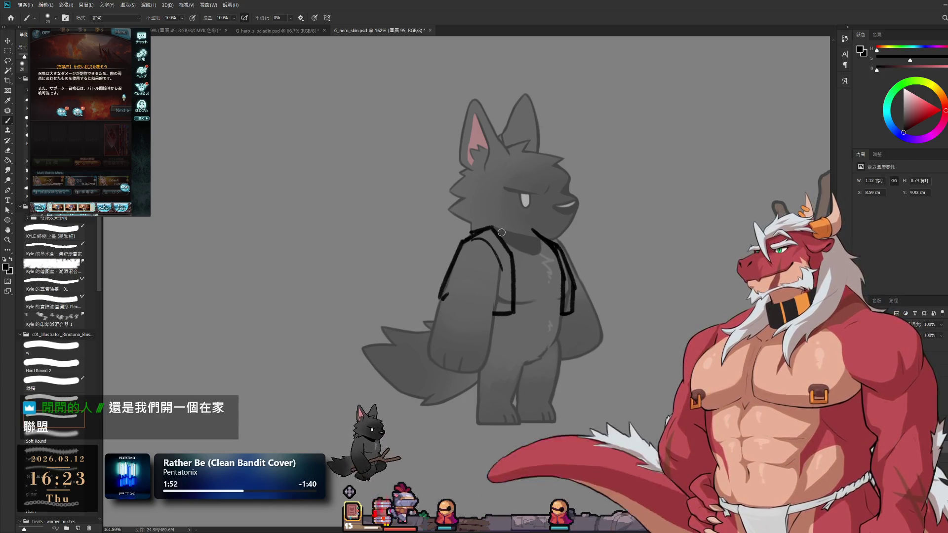
left_click_drag(402, 213, 398, 198)
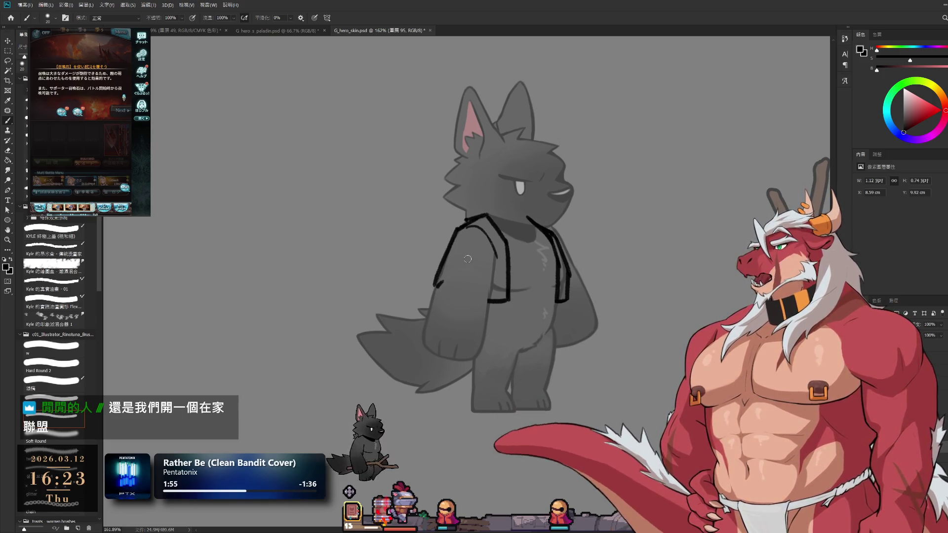
- Redraw the left vest edge diagonally from the arm down to the strap bottom near the waist
key("e")
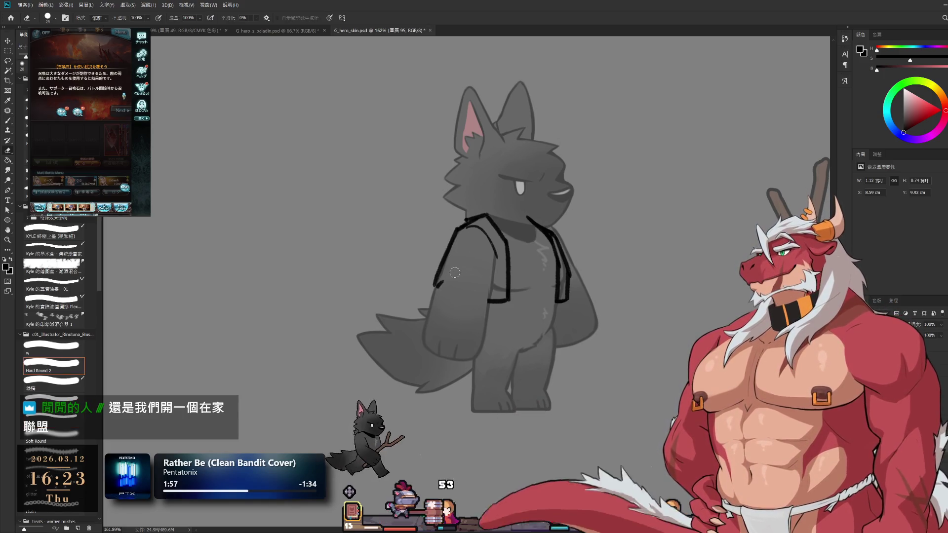
key("b")
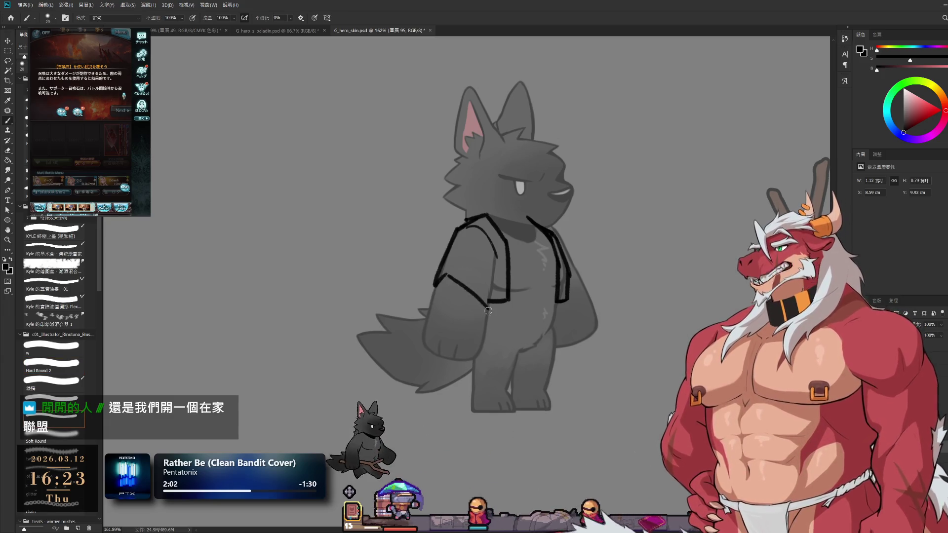
left_click_drag(448, 273, 489, 315)
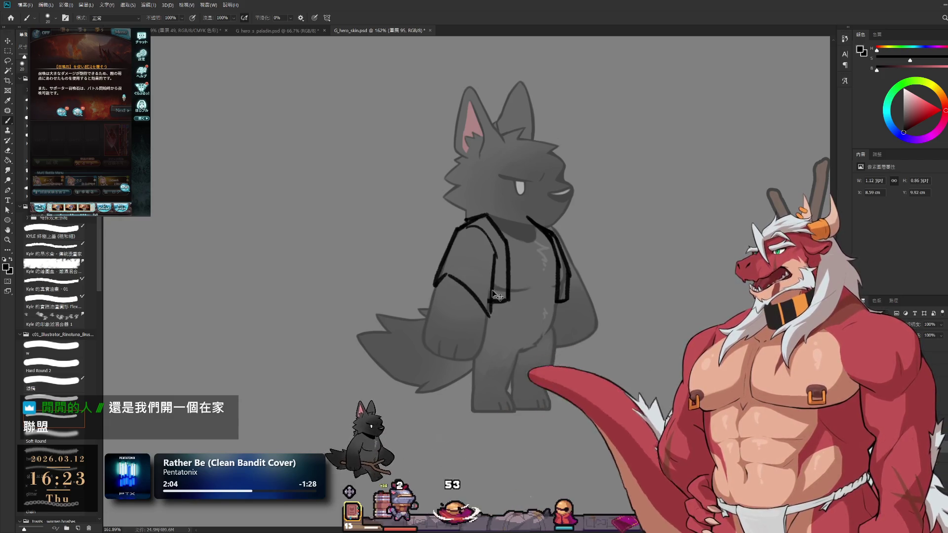
left_click_drag(493, 302, 491, 313)
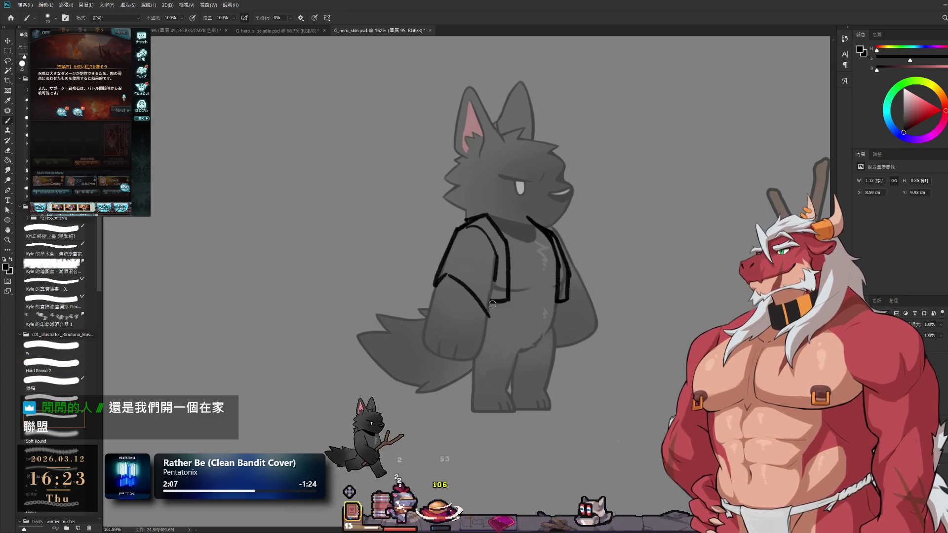
key("ctrl+z")
left_click_drag(494, 257, 486, 318)
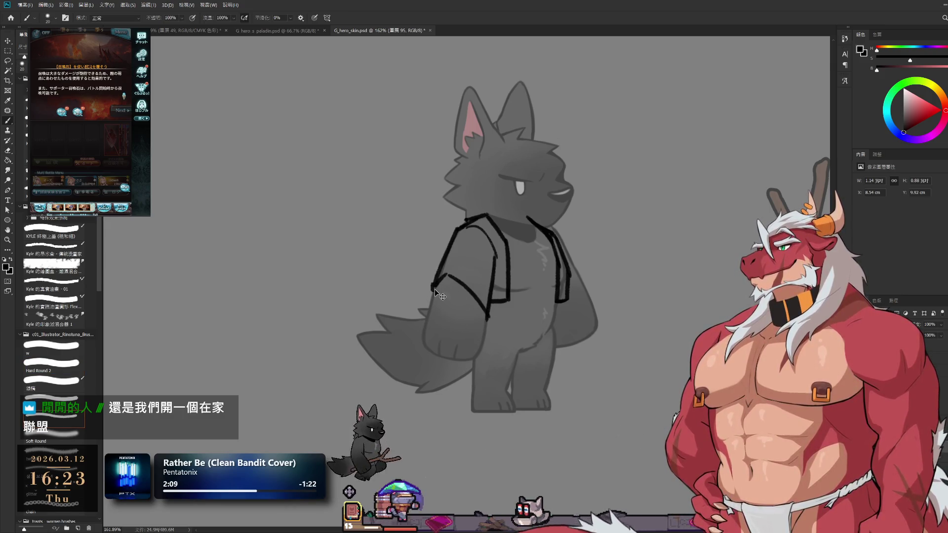
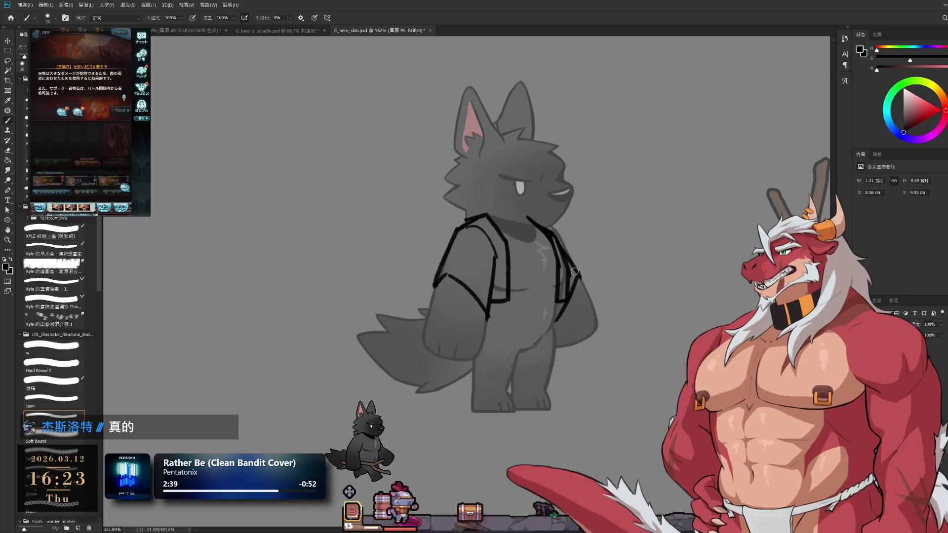
- Draw a hem line along the bottom of the wolf's shirt
key("e")
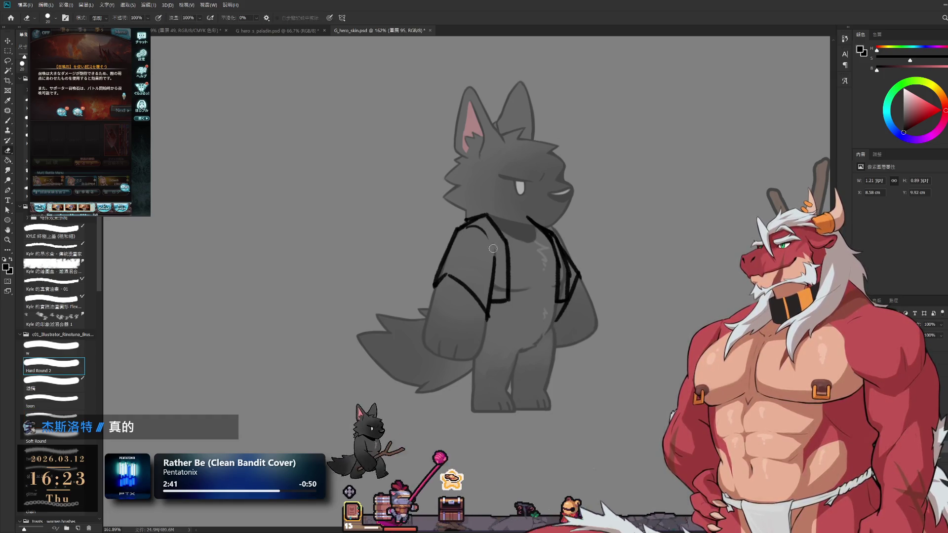
key("b")
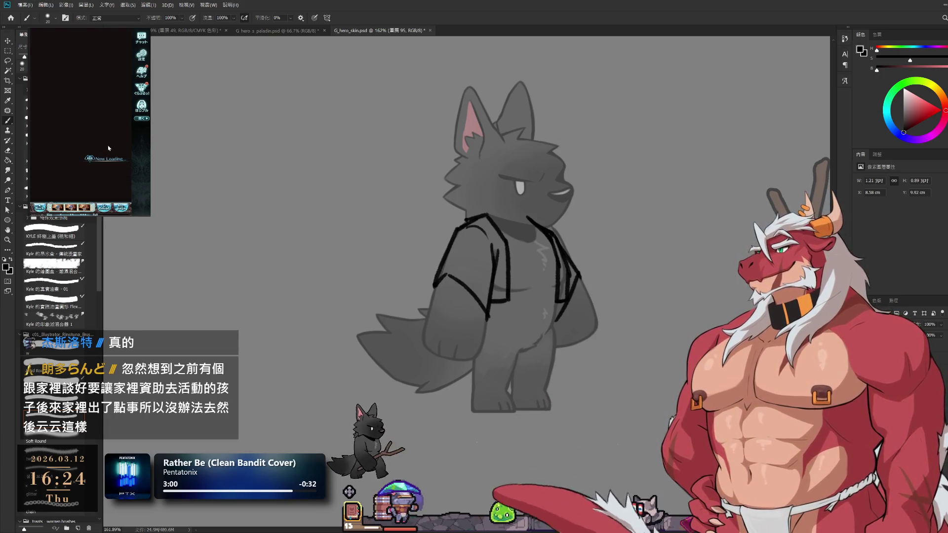
left_click(87, 152)
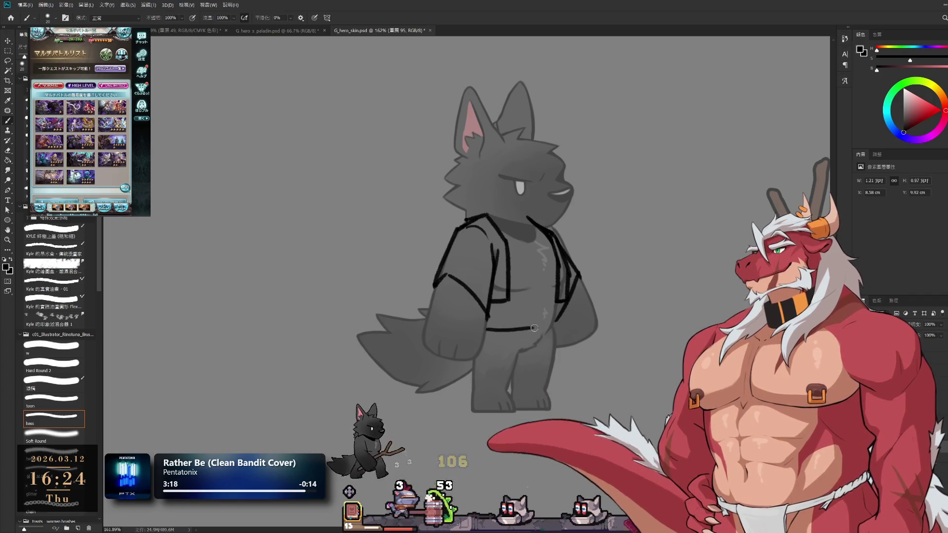
left_click_drag(490, 327, 554, 328)
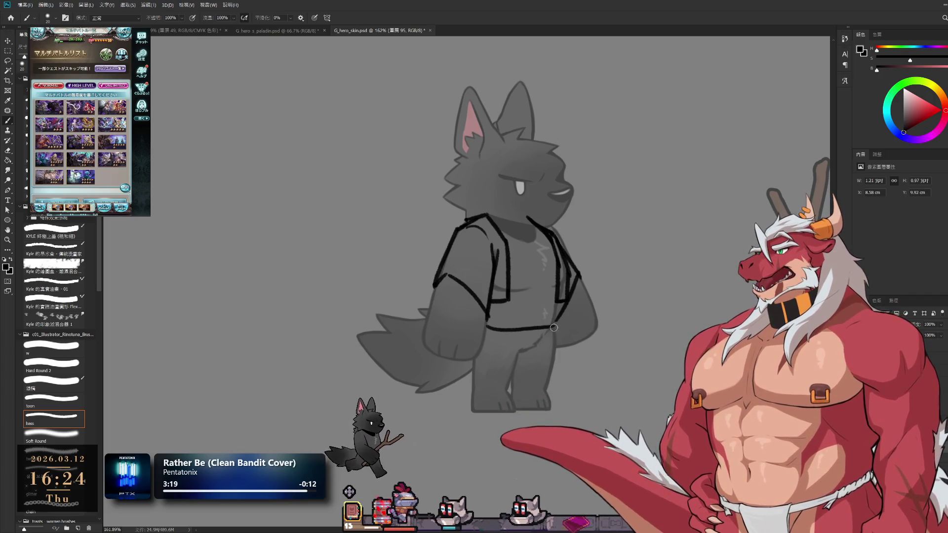
key("e")
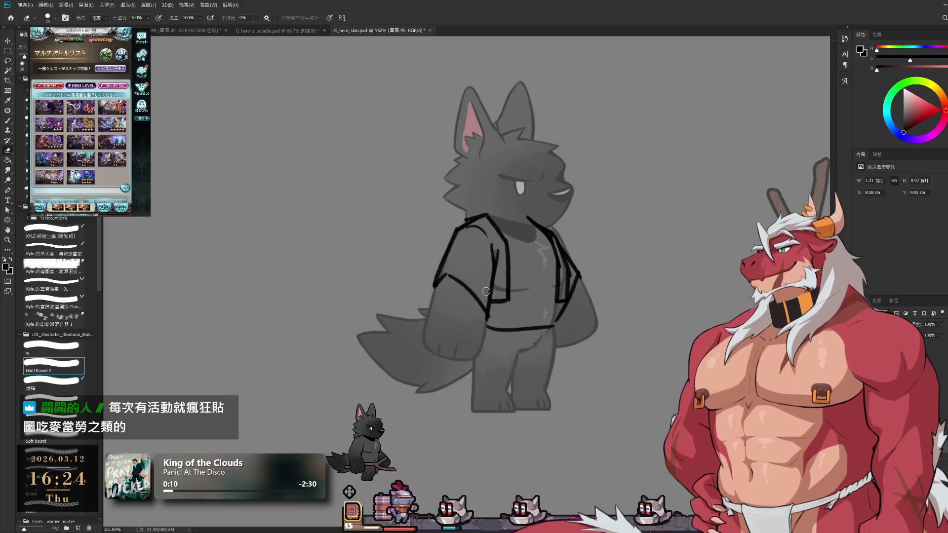
key("b")
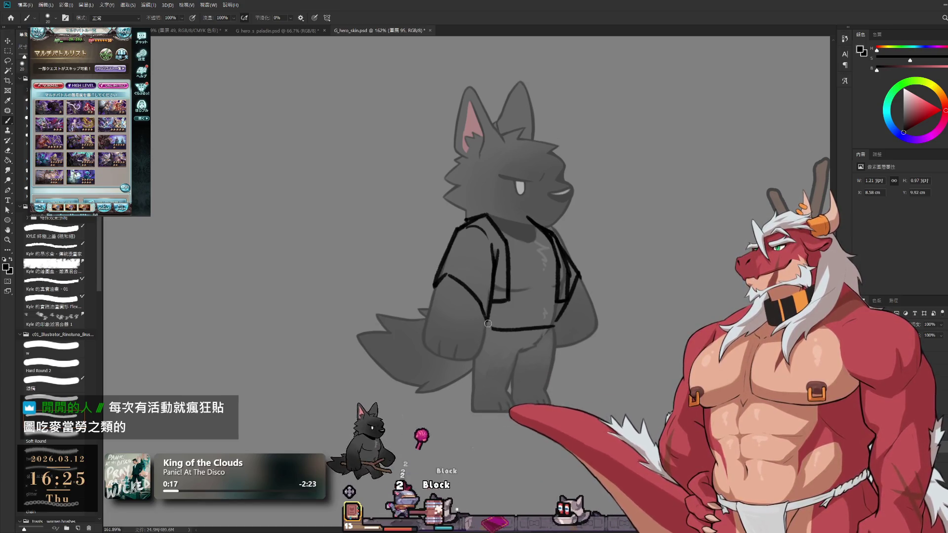
- Draw a diagonal line closing the left sleeve's cuff, then zoom in on the wolf
key("e")
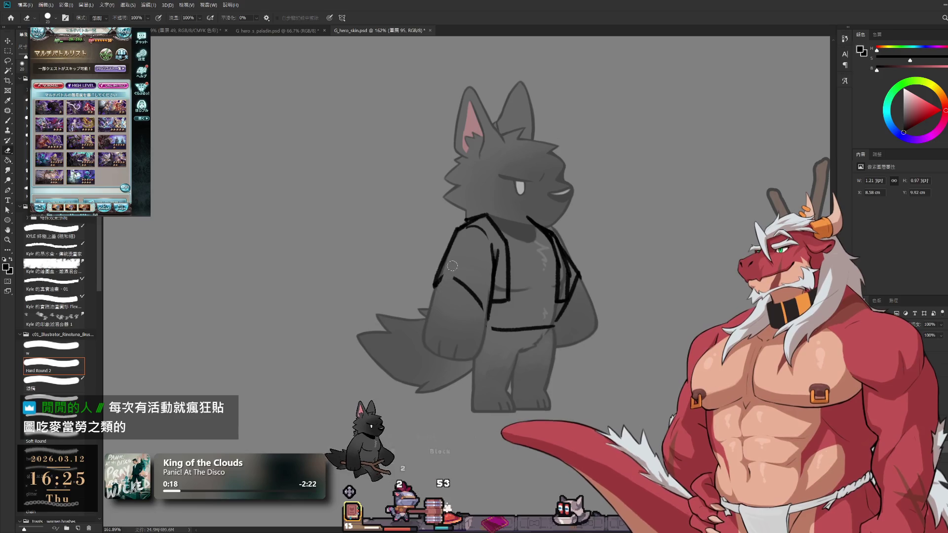
key("b")
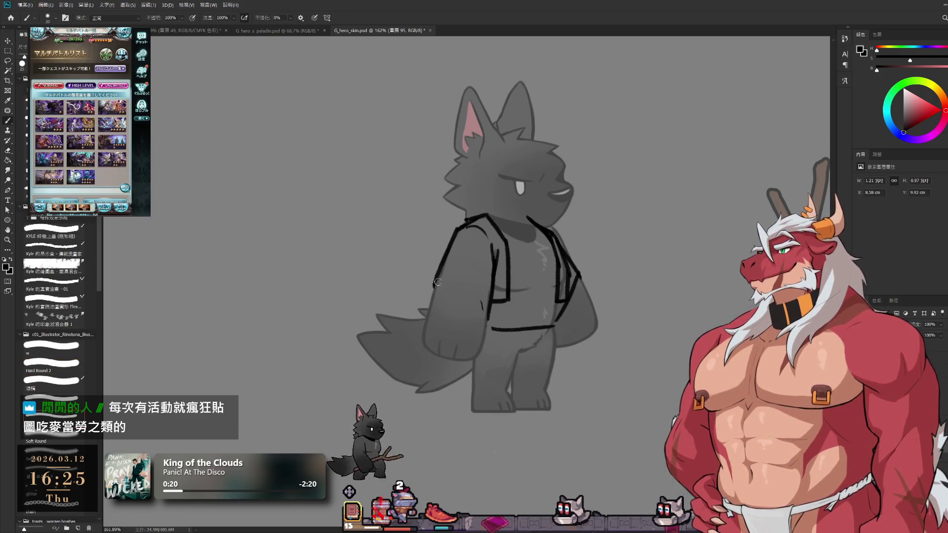
left_click_drag(435, 287, 489, 309)
key("ctrl+z")
left_click_drag(434, 288, 489, 309)
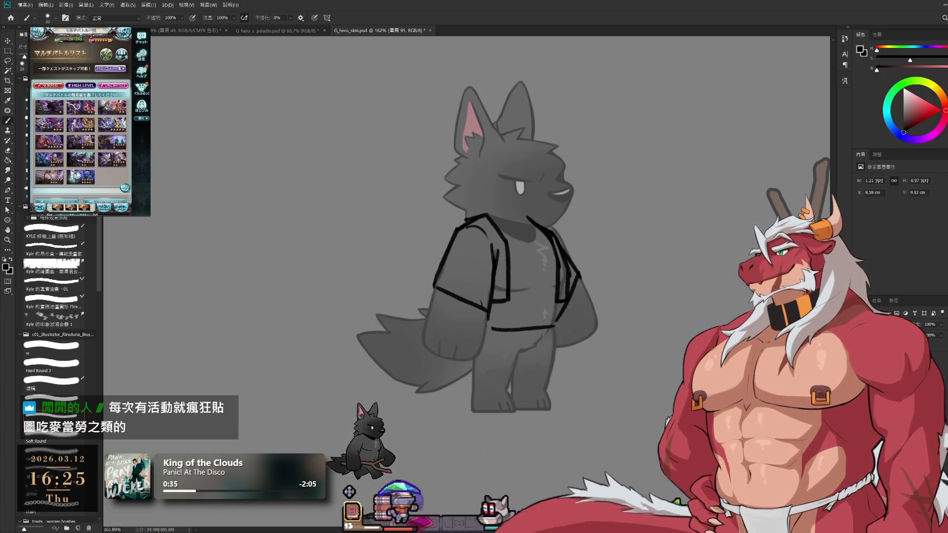
left_click_drag(565, 314, 522, 356)
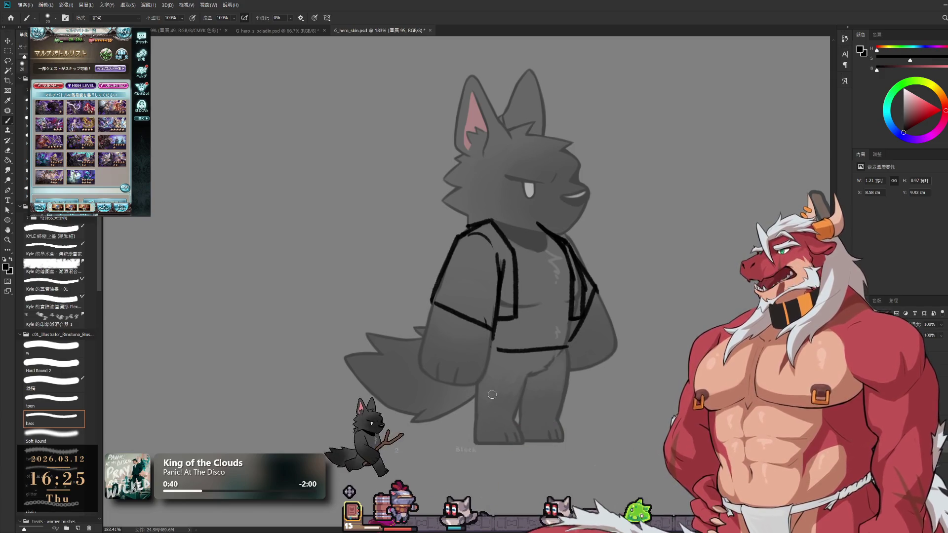
- Sketch the left pant leg's outer and inner edge lines, redrawing until they look right
left_click_drag(481, 364, 470, 421)
key("ctrl+z")
left_click_drag(480, 359, 469, 419)
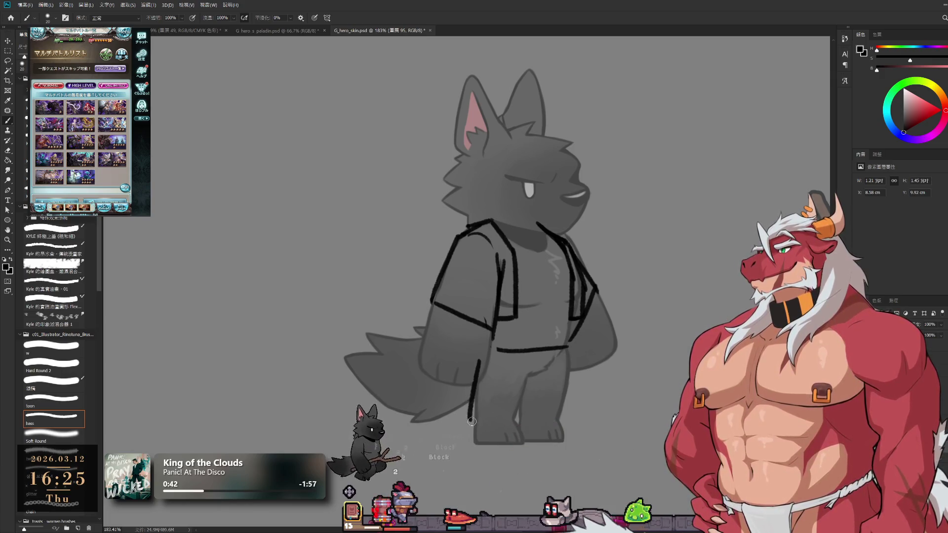
key("ctrl+z")
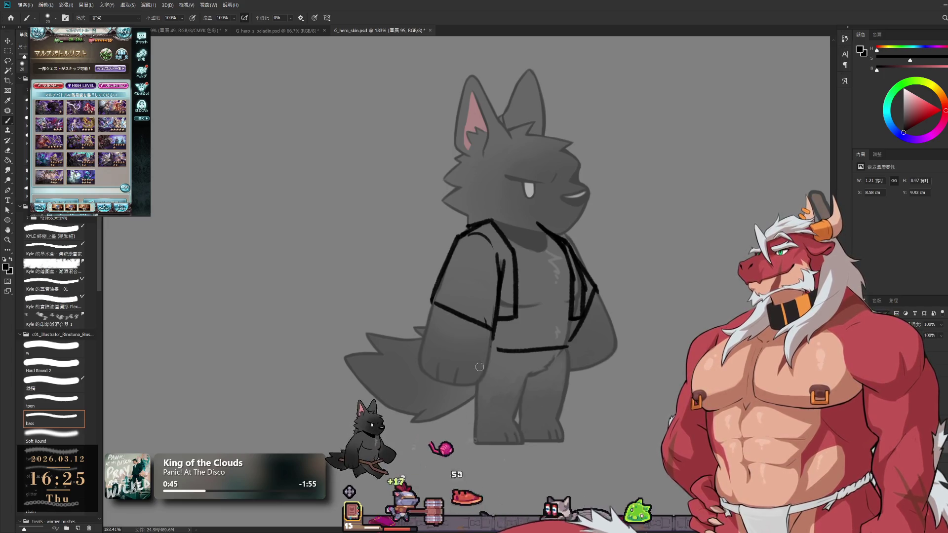
left_click_drag(480, 356, 467, 419)
key("ctrl+z")
mouse_move(485, 345)
left_mouse_down()
mouse_move(466, 422)
mouse_move(469, 407)
left_mouse_up()
key("ctrl+z")
key("ctrl+z")
mouse_move(480, 351)
left_mouse_down()
mouse_move(464, 408)
mouse_move(511, 424)
left_mouse_up()
key("ctrl+z")
key("ctrl+z")
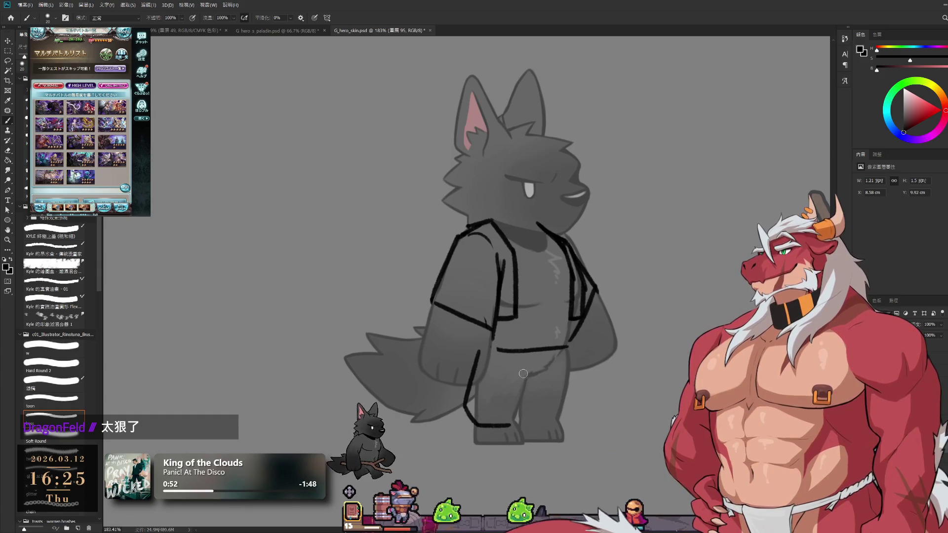
key("ctrl+z")
left_click_drag(553, 358, 512, 394)
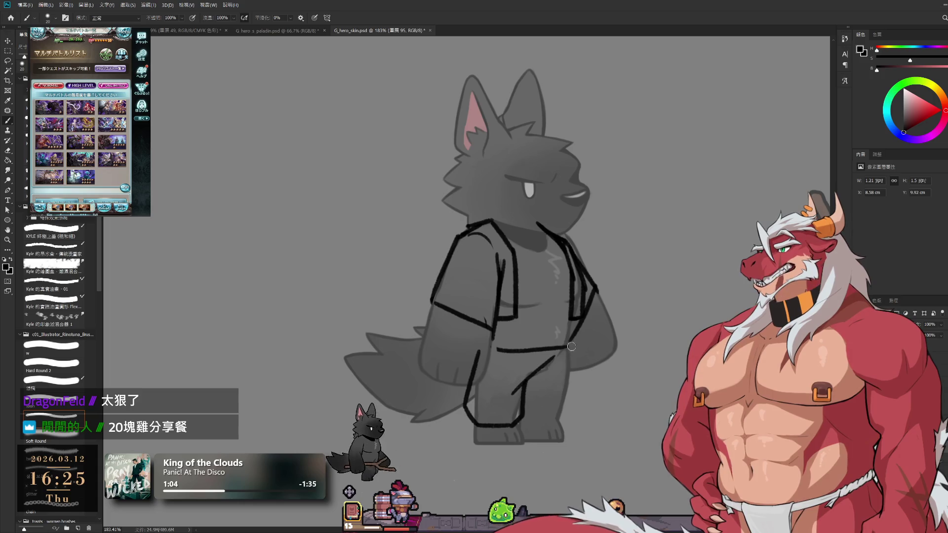
- Draw the right pant leg's outer line down to the hem and retry the lower-arm line
key("e")
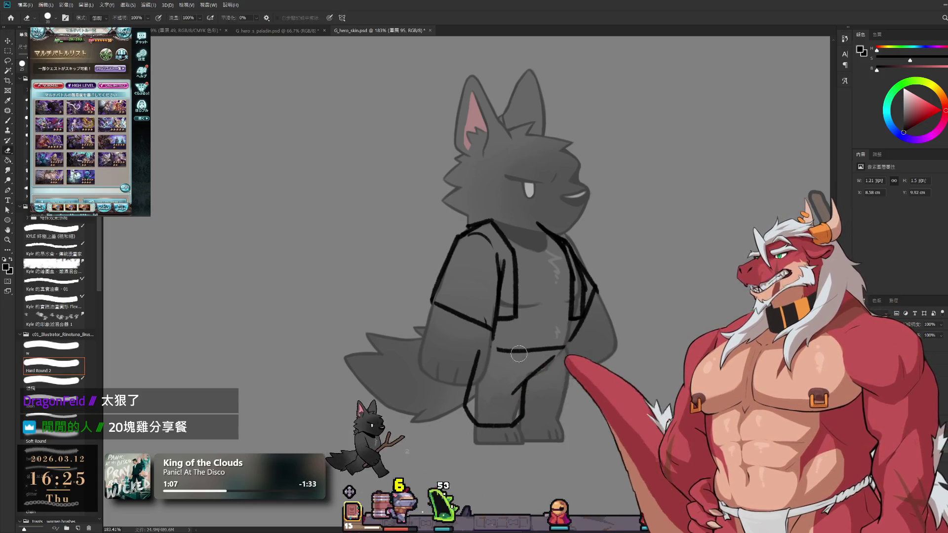
key("b")
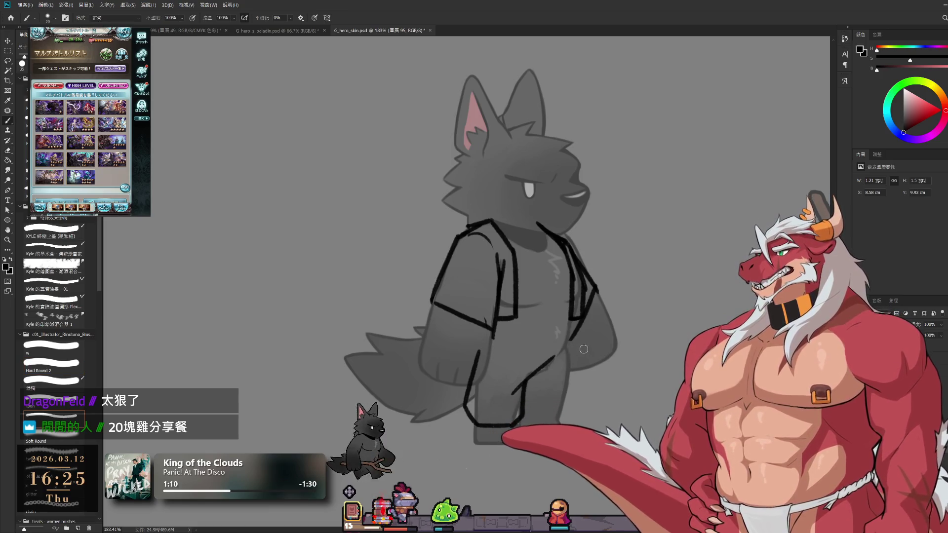
left_click_drag(568, 339, 569, 395)
key("ctrl+z")
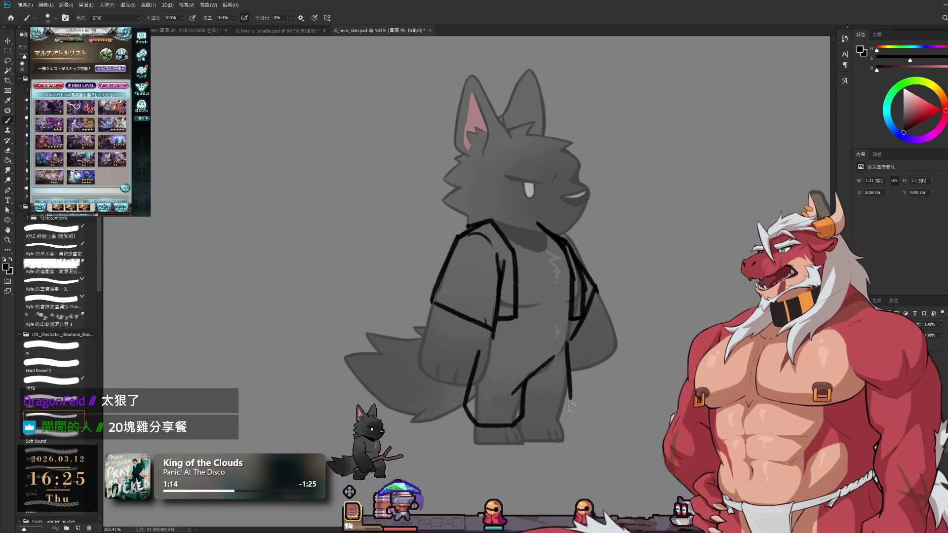
left_click_drag(568, 378, 558, 421)
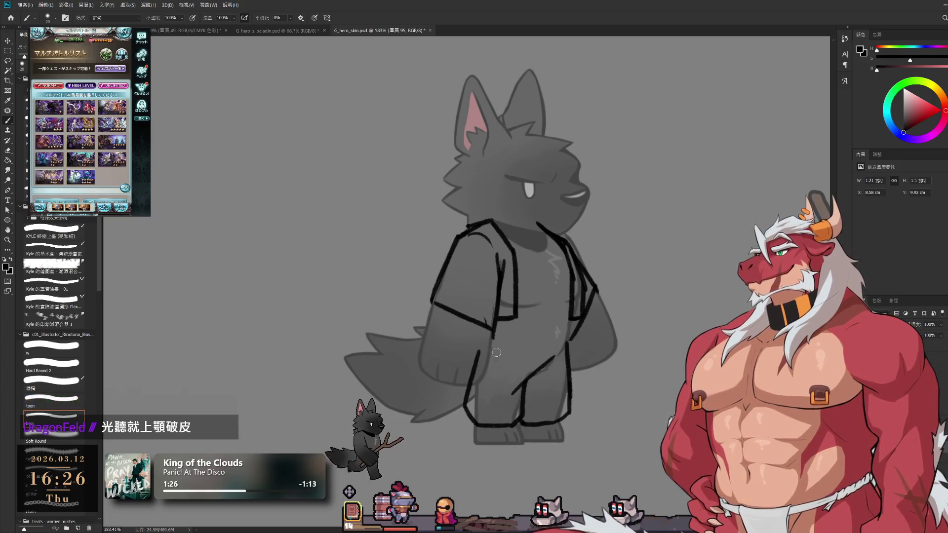
key("ctrl+z")
mouse_move(478, 348)
left_mouse_down()
mouse_move(574, 348)
mouse_move(524, 348)
mouse_move(565, 344)
left_mouse_up()
key("ctrl+z")
key("ctrl+z")
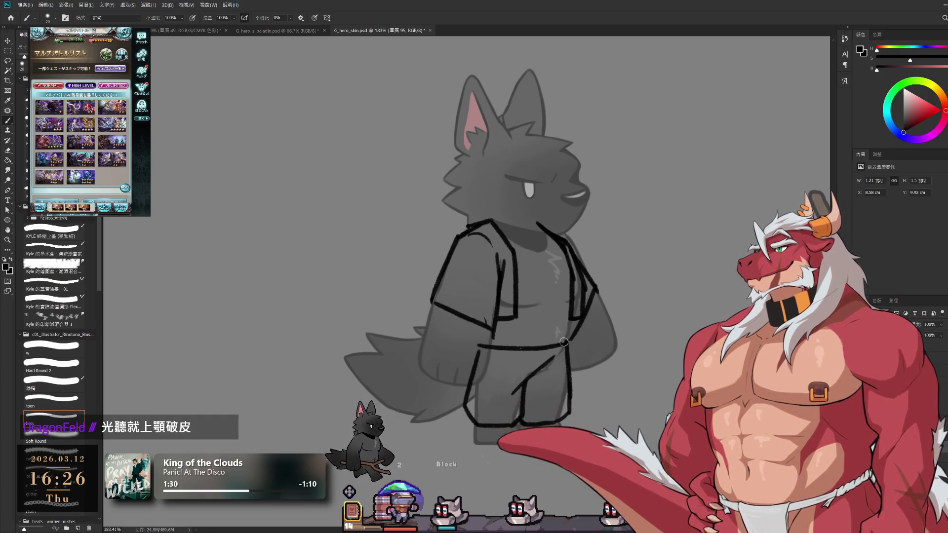
mouse_move(568, 303)
left_mouse_down()
mouse_move(567, 270)
mouse_move(537, 270)
left_mouse_up()
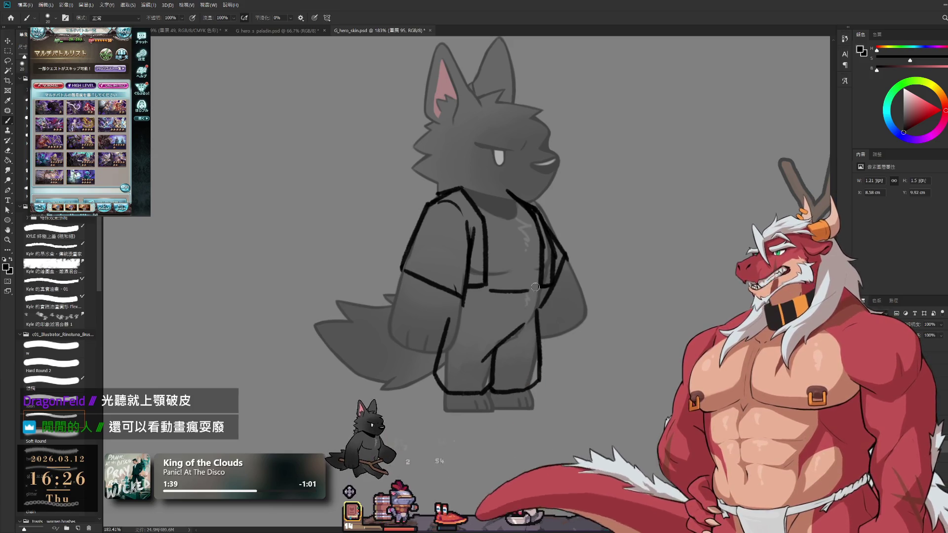
- Draw a waistband line across the waist and a hip line rising toward it for the sash
left_click_drag(488, 291, 539, 287)
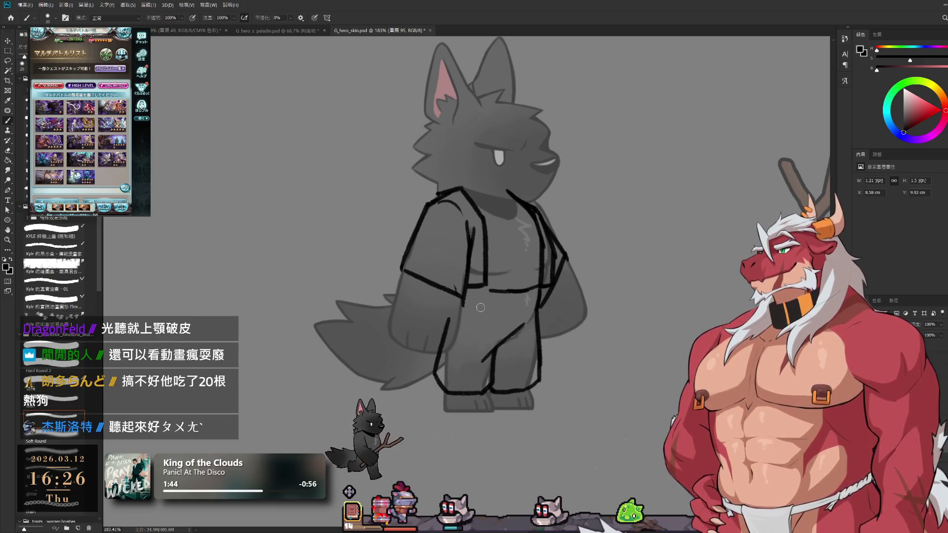
left_click_drag(466, 291, 497, 293)
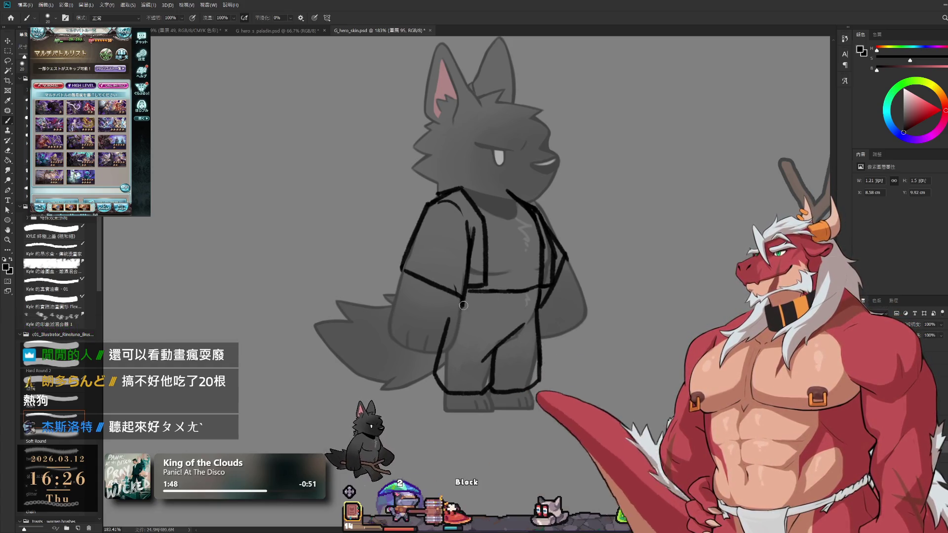
key("e")
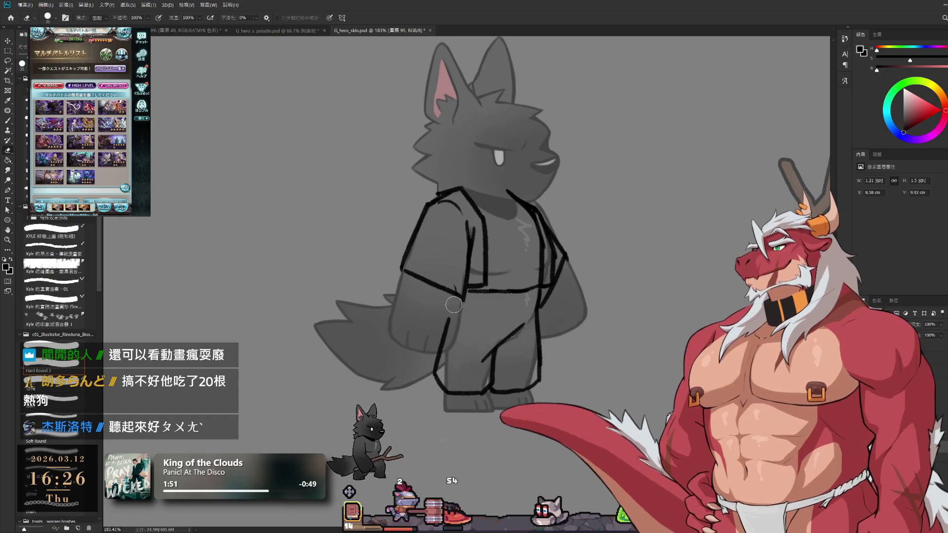
key("bracketleft")
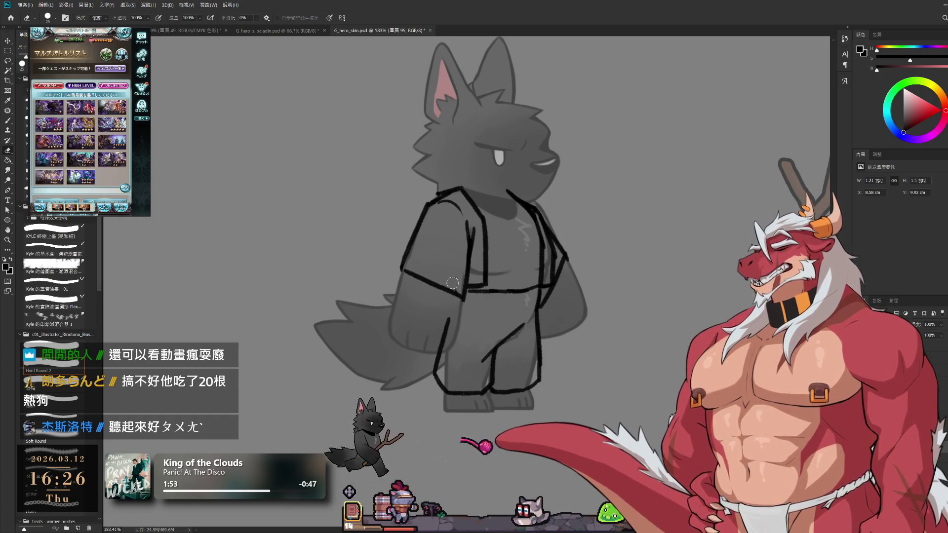
key("b")
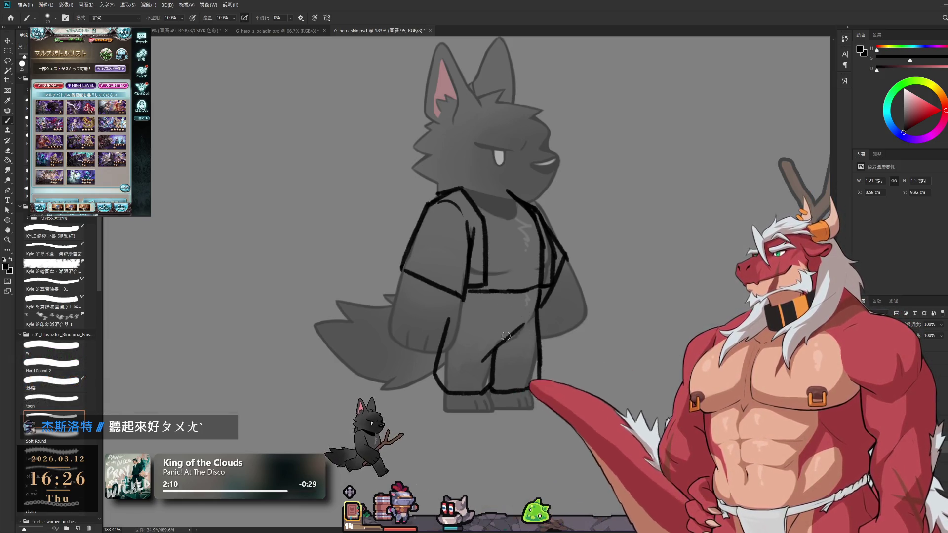
left_click_drag(467, 312, 539, 306)
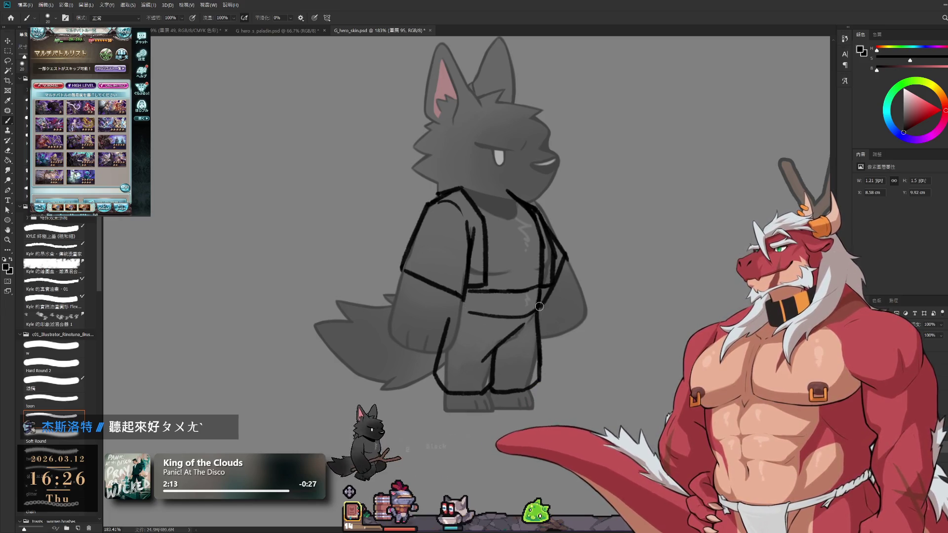
mouse_move(468, 312)
left_mouse_down()
mouse_move(523, 302)
mouse_move(538, 287)
left_mouse_up()
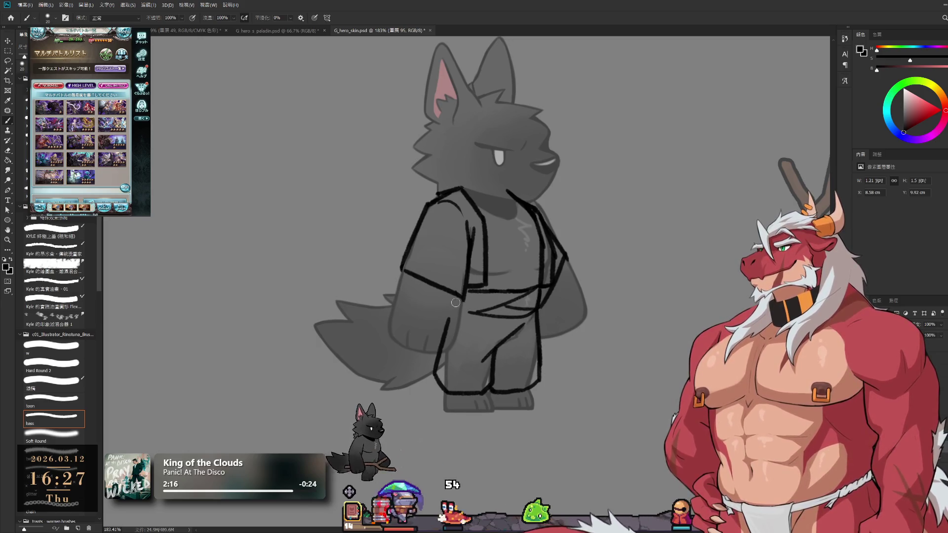
- Redraw the short thigh stroke below the waist and recenter the view on the sketch
left_click_drag(453, 296, 449, 310)
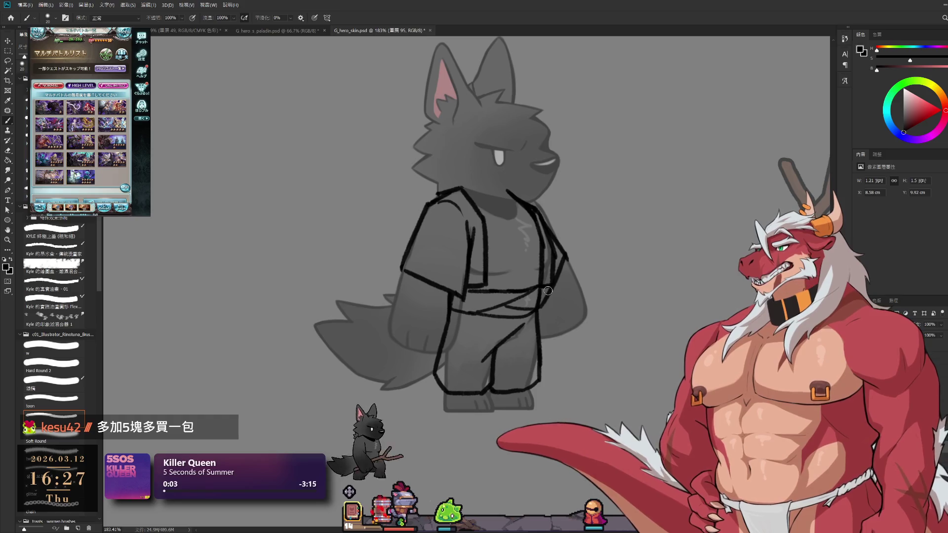
mouse_move(503, 177)
left_mouse_down()
mouse_move(544, 196)
mouse_move(552, 212)
left_mouse_up()
key("e")
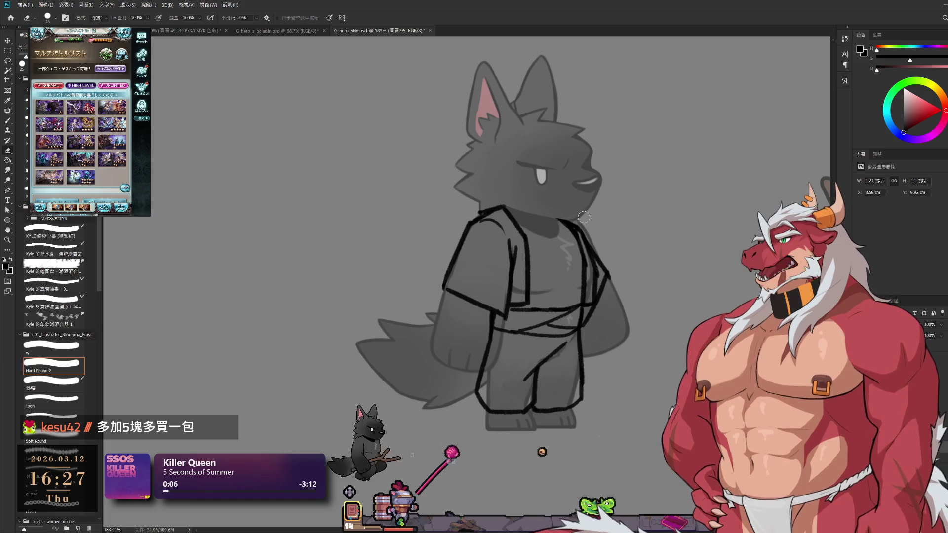
key("b")
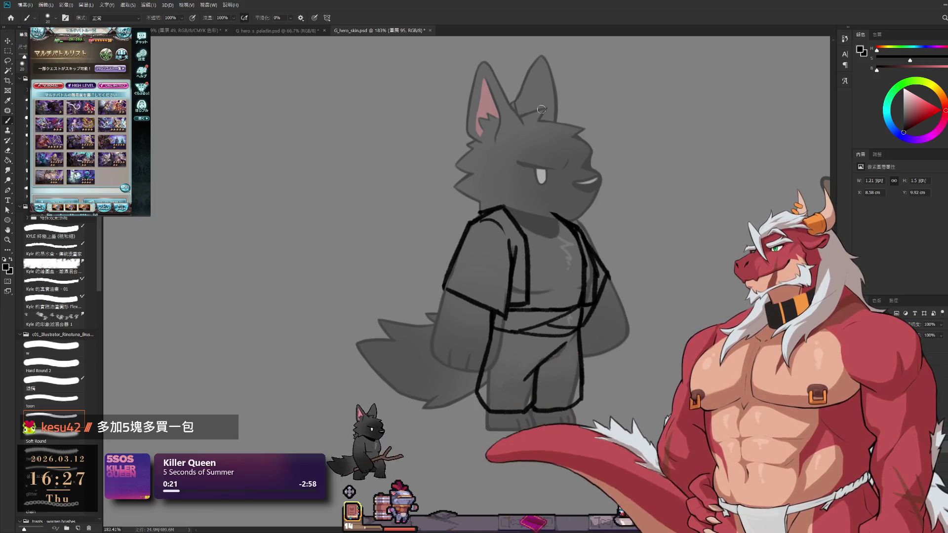
key("e")
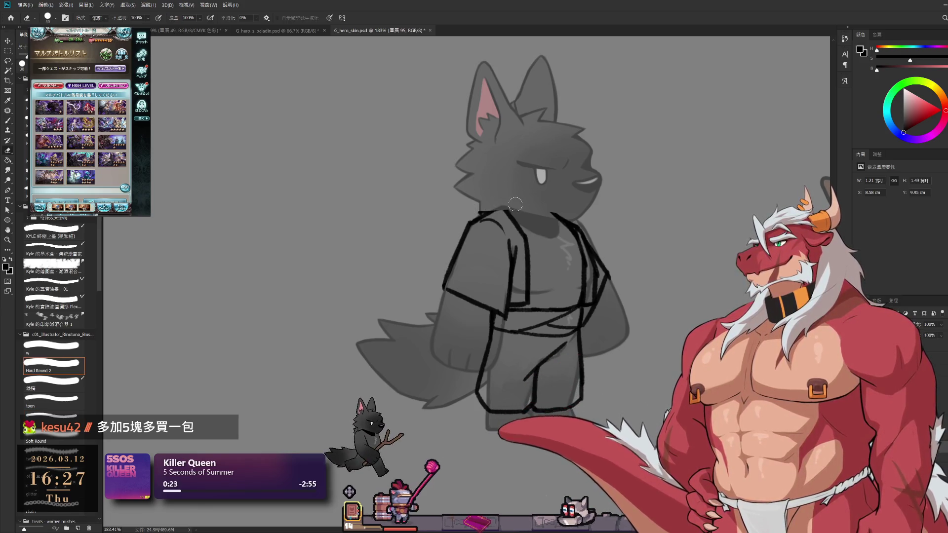
scroll(528, 211, "up", 2)
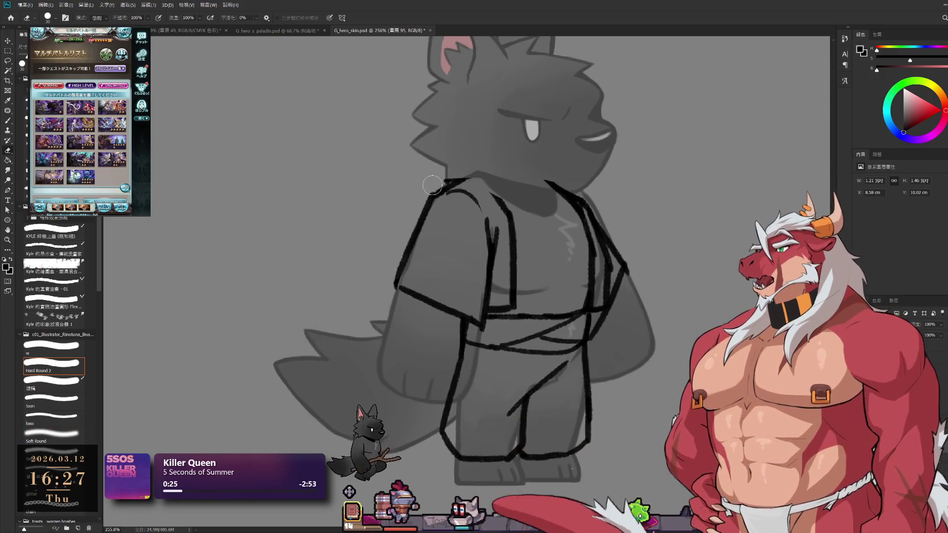
- Redraw the left sleeve's shoulder line, the shoulder-to-neck line and a short stroke below it
key("b")
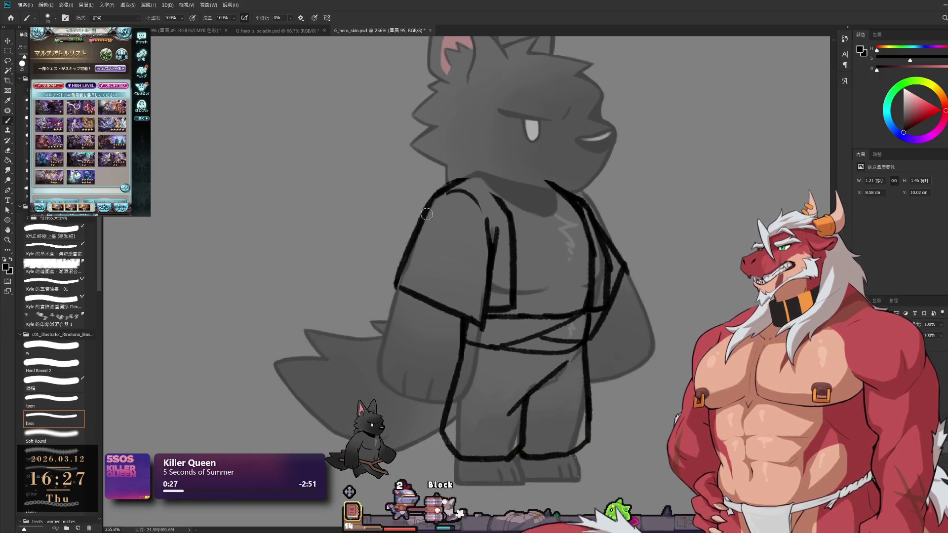
left_click_drag(427, 213, 394, 286)
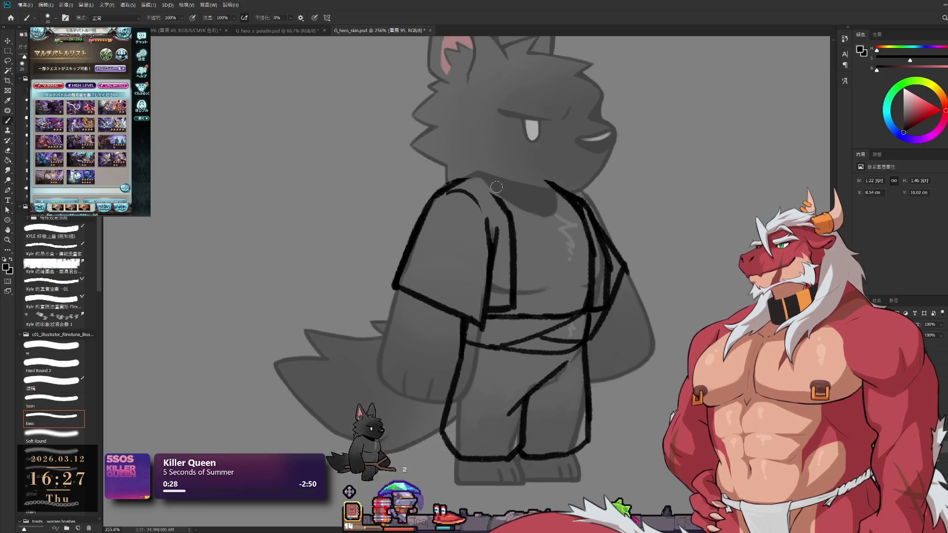
left_click_drag(446, 186, 487, 190)
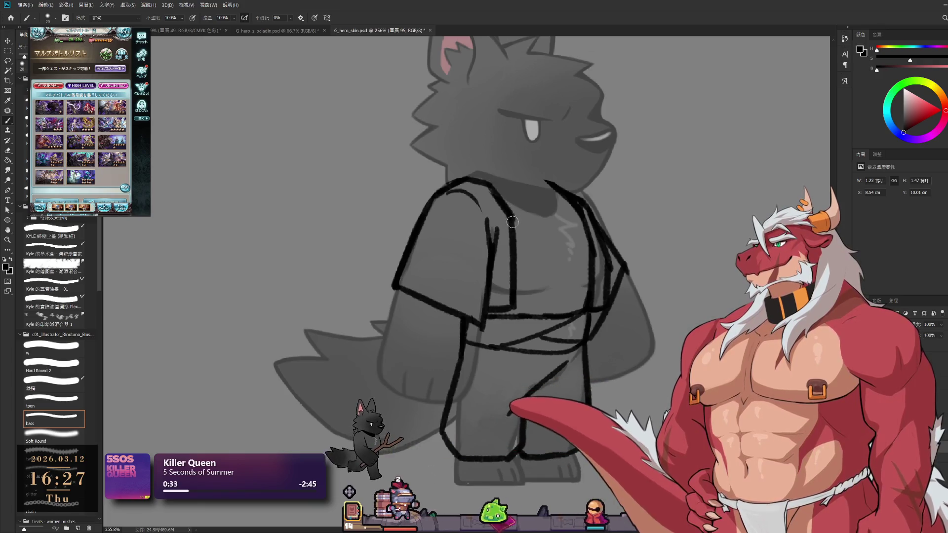
mouse_move(489, 190)
left_mouse_down()
mouse_move(510, 222)
mouse_move(506, 274)
left_mouse_up()
key("e")
key("b")
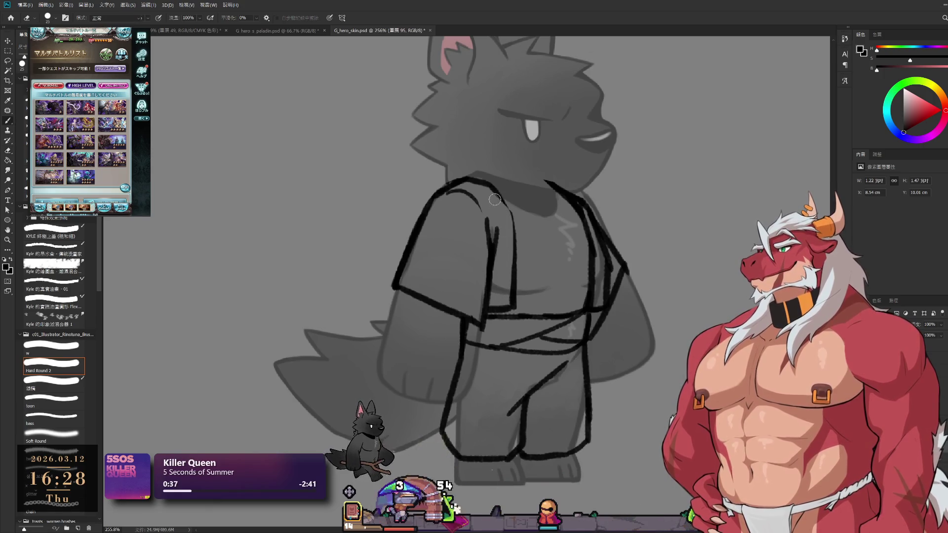
- Darken the vertical chest line, add a collar stroke and a teardrop bead at the neck
left_click_drag(514, 220, 513, 304)
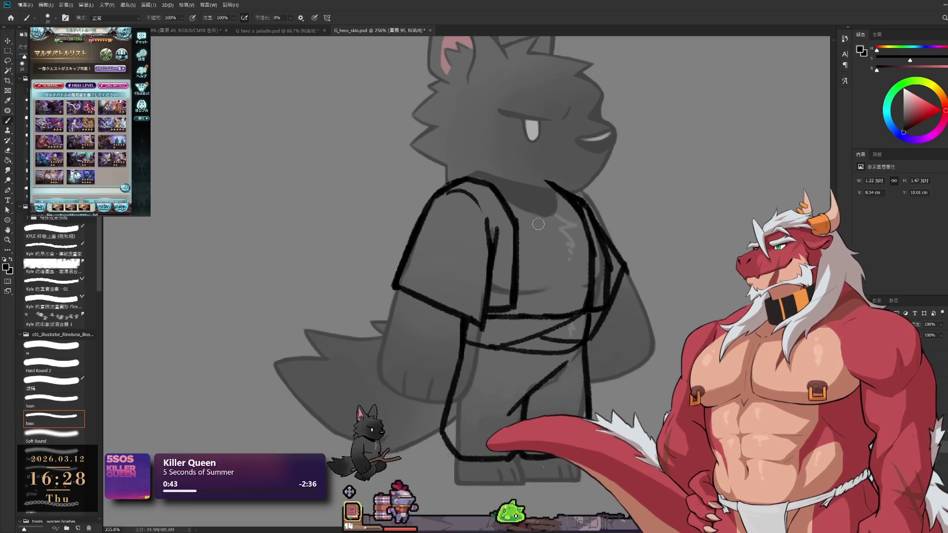
mouse_move(513, 213)
left_mouse_down()
mouse_move(564, 236)
mouse_move(510, 203)
mouse_move(564, 238)
left_mouse_up()
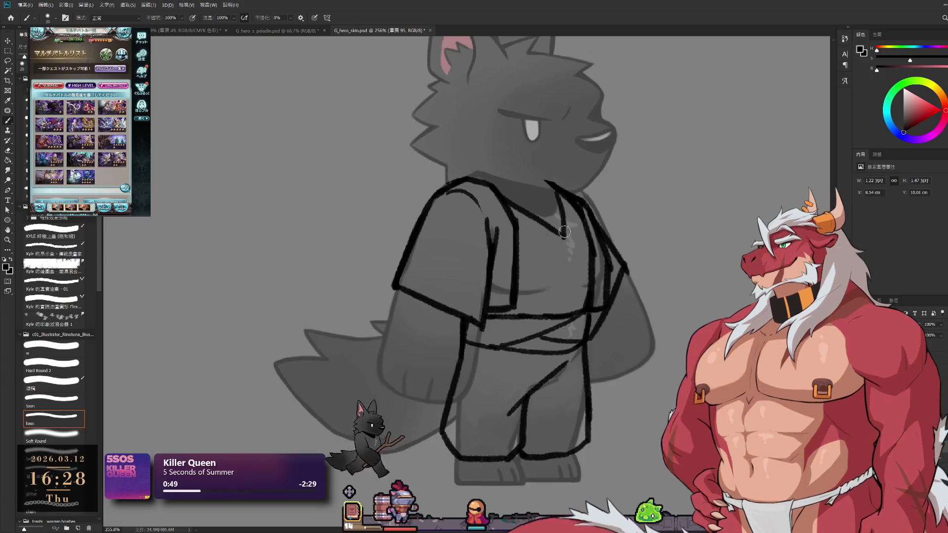
mouse_move(561, 234)
left_mouse_down()
mouse_move(563, 253)
mouse_move(547, 240)
left_mouse_up()
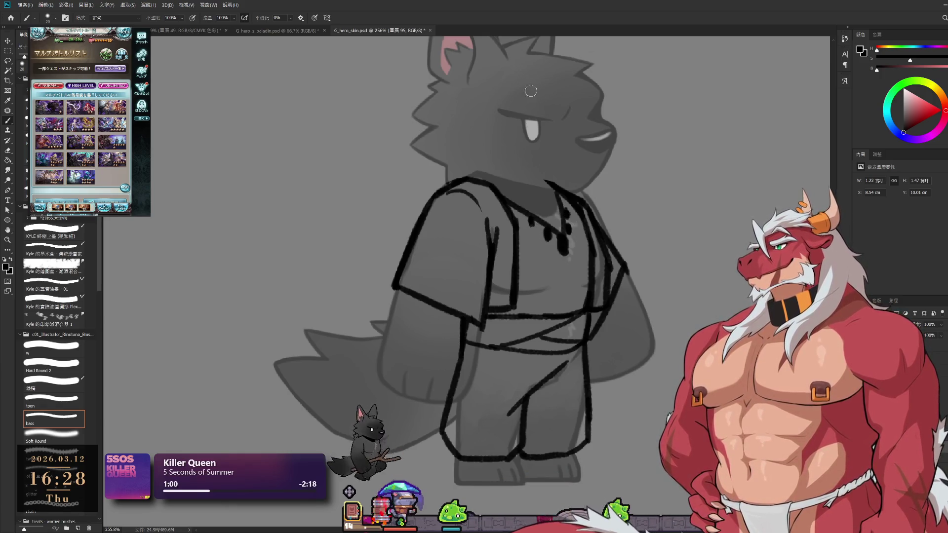
scroll(530, 91, "down", 3)
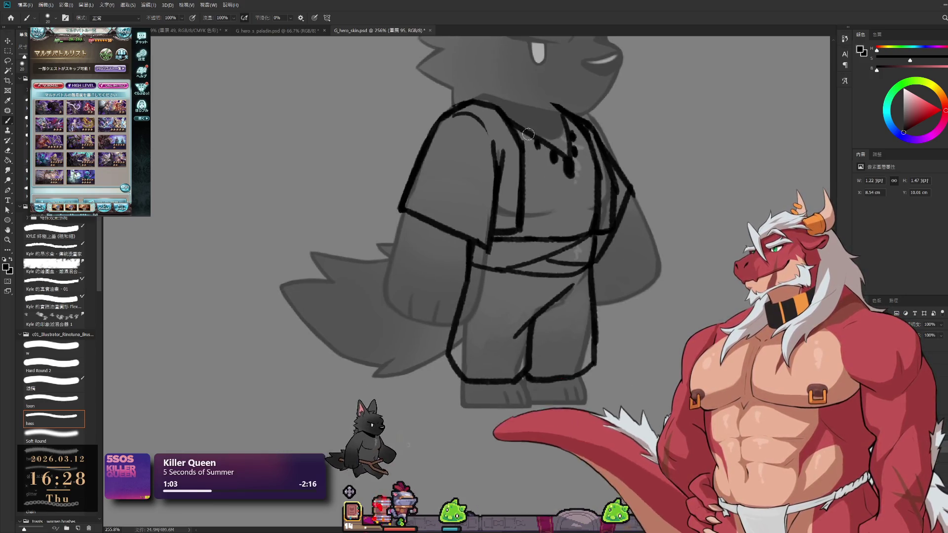
- Erase the old left arm outline and the diagonal lower arm line with a smaller eraser
key("e")
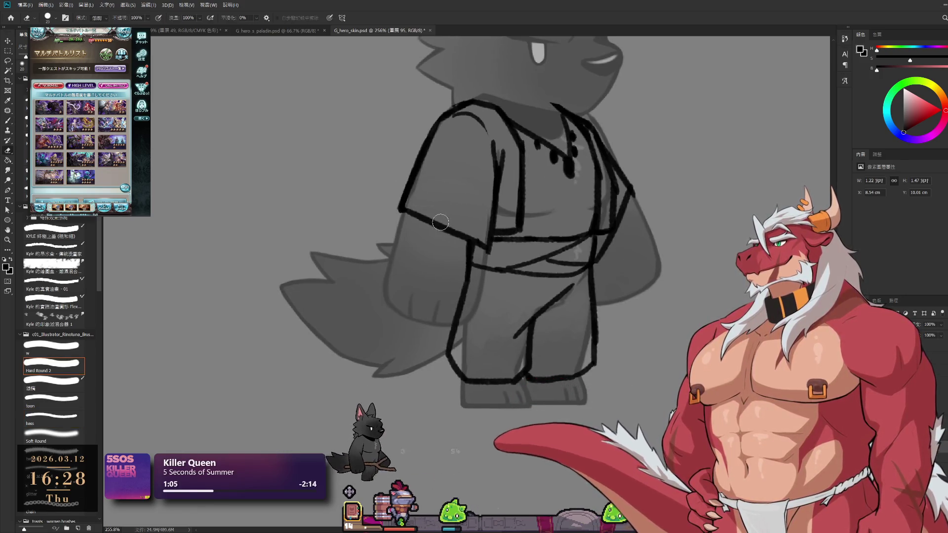
left_click(411, 215)
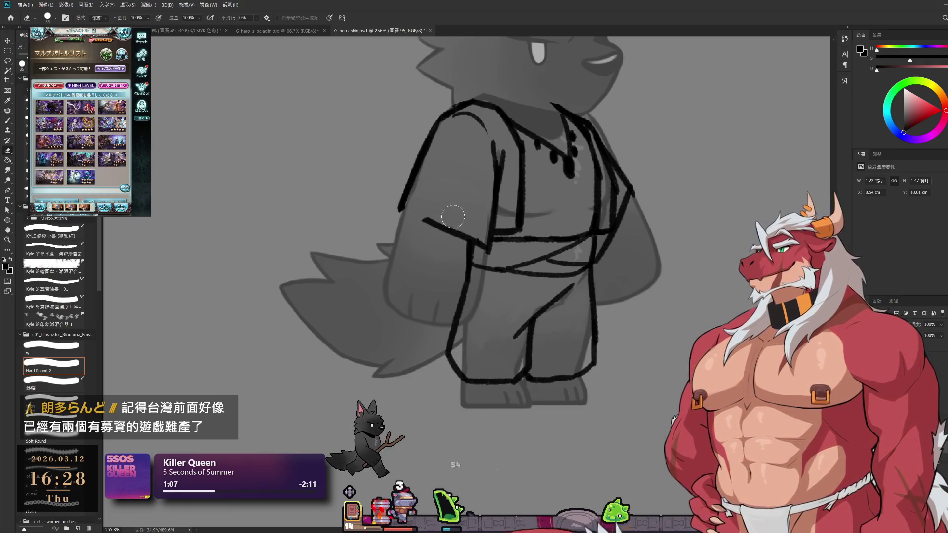
key("bracketleft")
mouse_move(471, 232)
left_mouse_down()
mouse_move(429, 225)
mouse_move(475, 238)
left_mouse_up()
left_click_drag(437, 132, 400, 213)
- Redraw the left sleeve's outer edge so it reaches lower down the arm
key("b")
left_click_drag(434, 124, 394, 210)
key("ctrl+z")
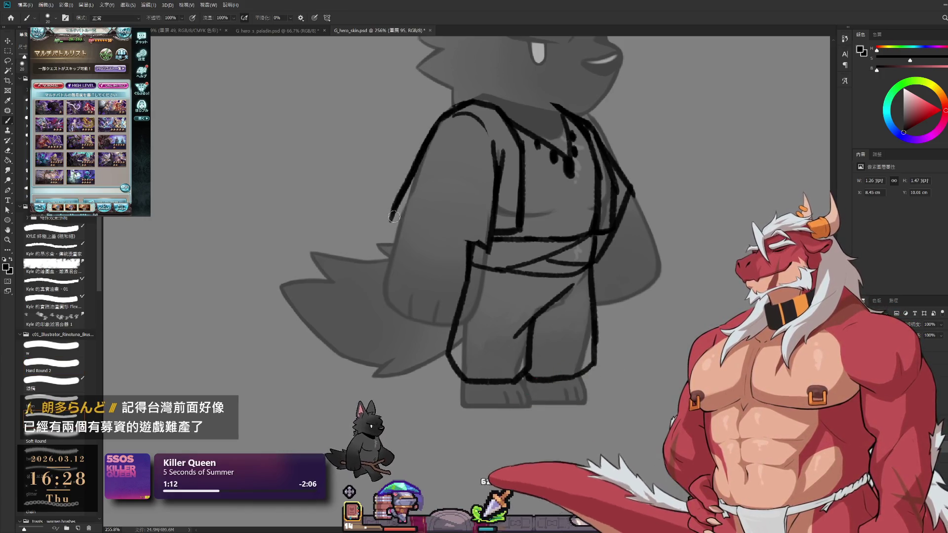
key("ctrl+z")
mouse_move(432, 121)
left_mouse_down()
mouse_move(390, 220)
mouse_move(448, 238)
left_mouse_up()
- Draw a new hem line across the left sleeve, retrying until it sits right
key("ctrl+z")
key("ctrl+z")
left_click_drag(390, 217, 488, 249)
key("ctrl+z")
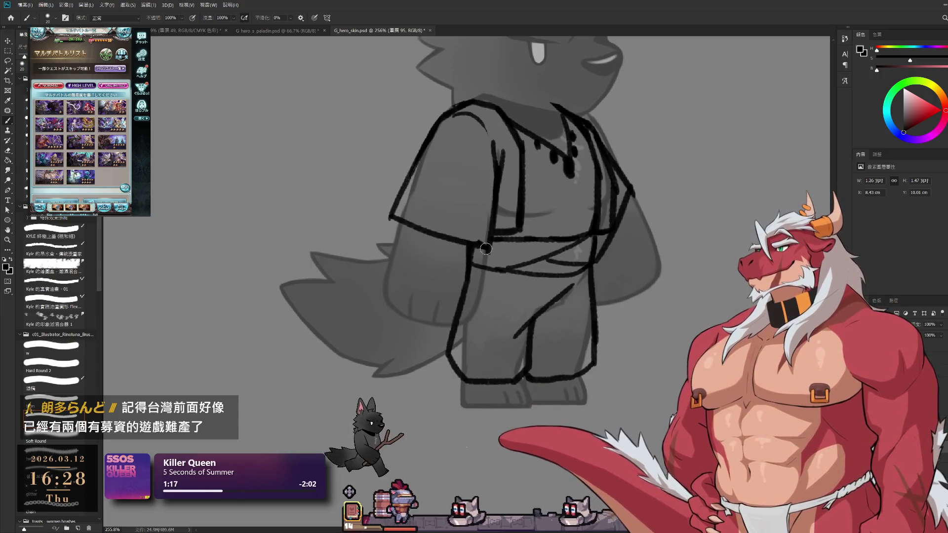
key("ctrl+z")
left_click_drag(390, 217, 473, 250)
key("e")
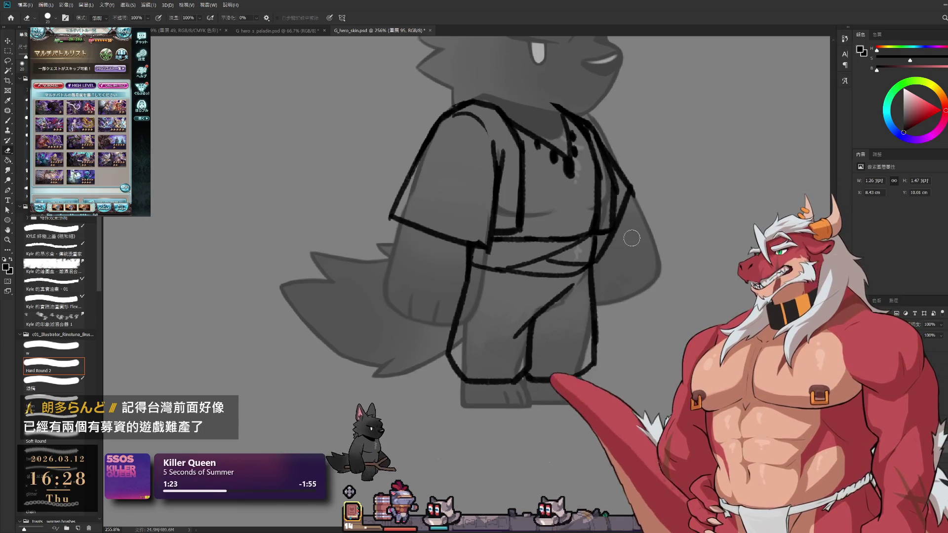
- Erase the rough right shoulder line and redraw the vest's right edge as a long diagonal
key("bracketright")
key("bracketright")
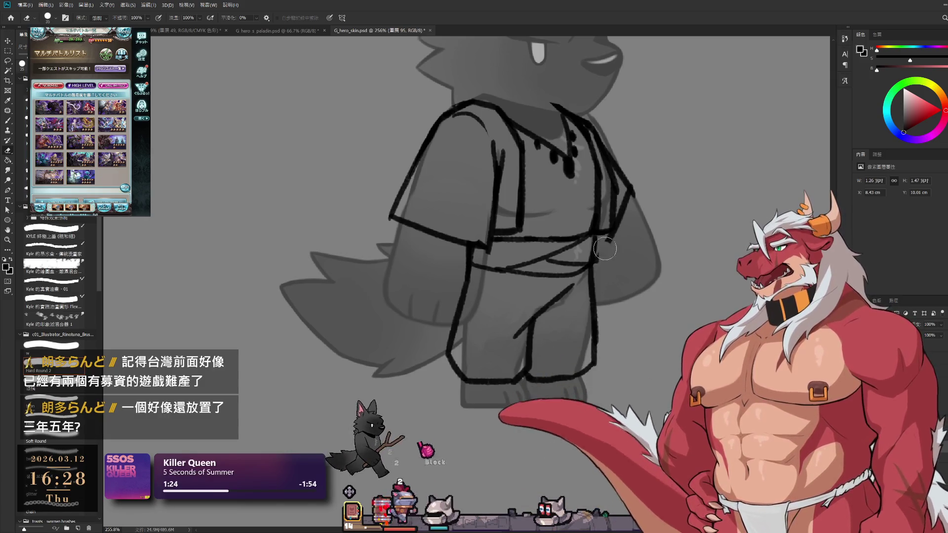
key("bracketleft")
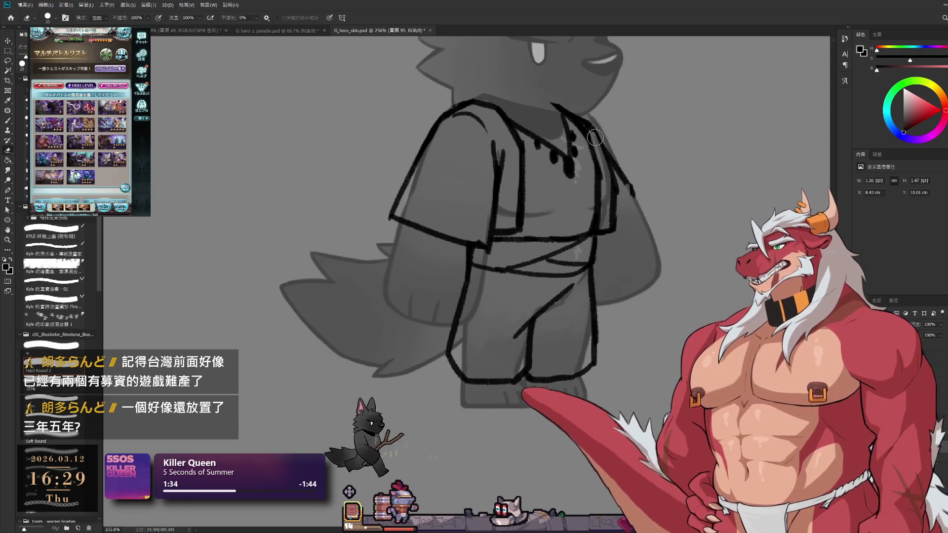
left_click_drag(600, 141, 617, 168)
key("b")
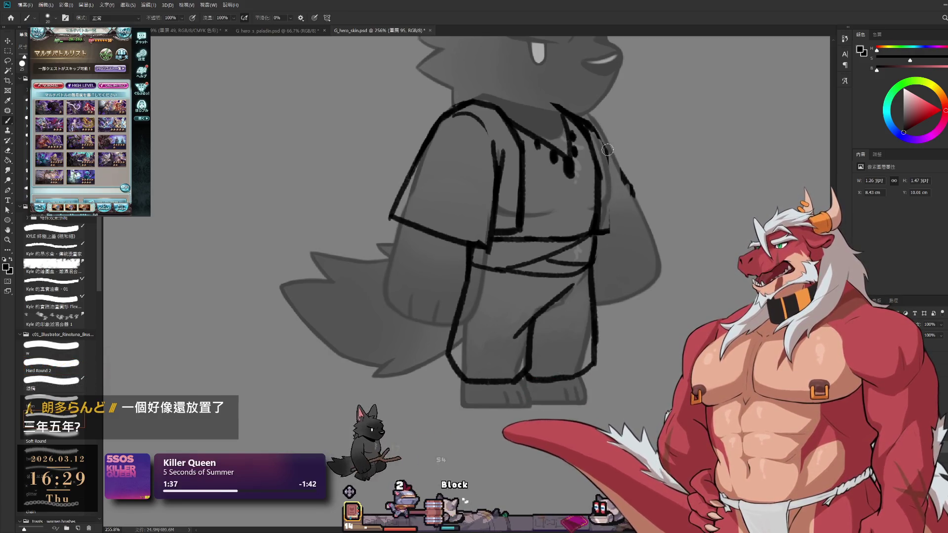
left_click_drag(608, 161, 611, 228)
key("ctrl+z")
key("ctrl+z")
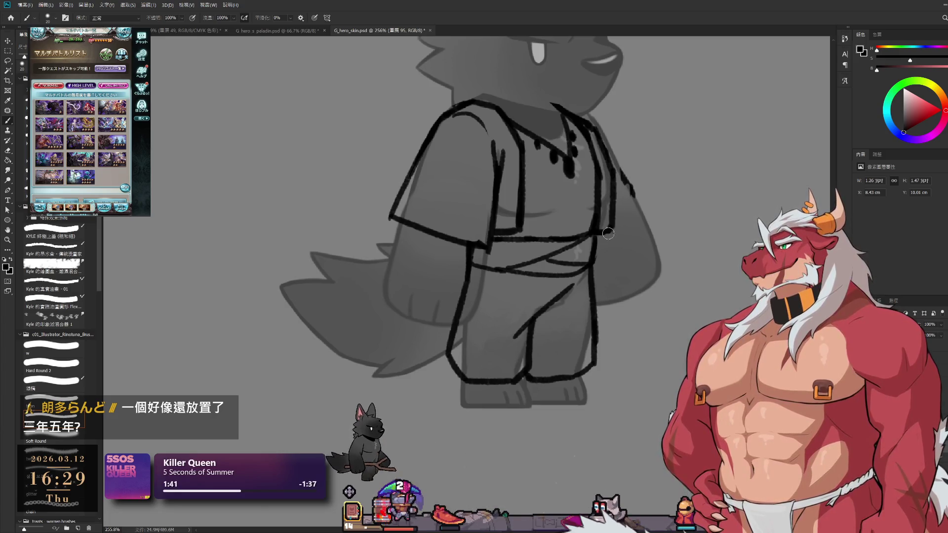
left_click_drag(627, 169, 632, 197)
key("b")
key("ctrl+z")
left_click_drag(599, 125, 641, 217)
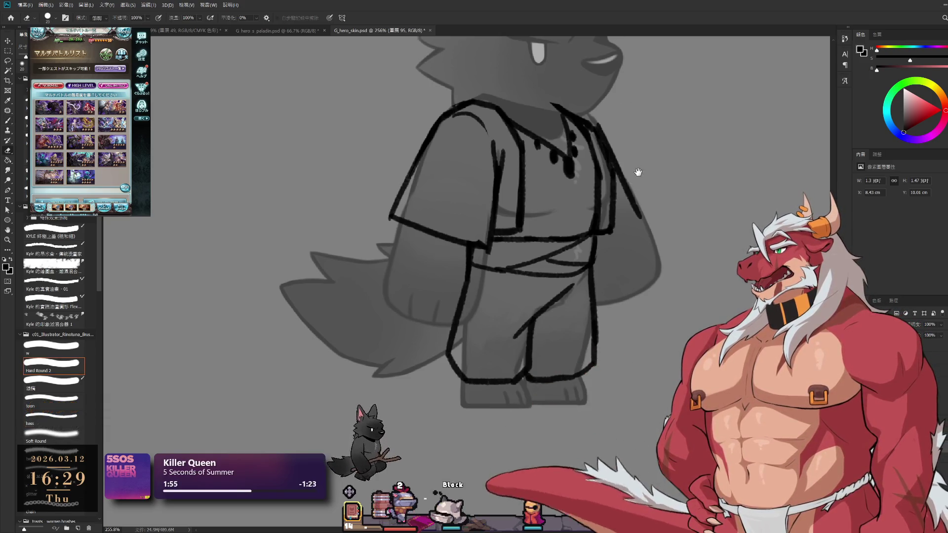
left_click_drag(638, 173, 584, 215)
- Erase the rough right vest edge and redraw it cleanly using a temporarily rotated canvas
key("e")
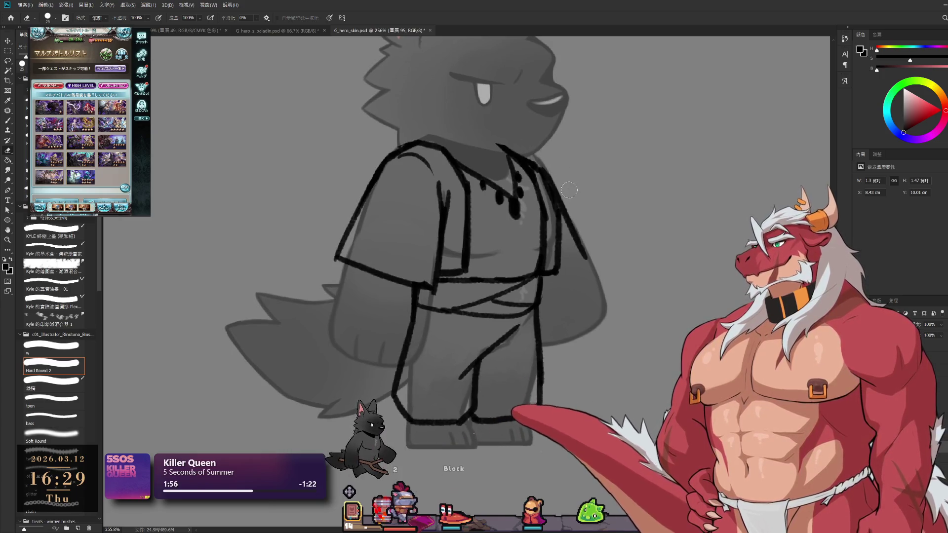
key("b")
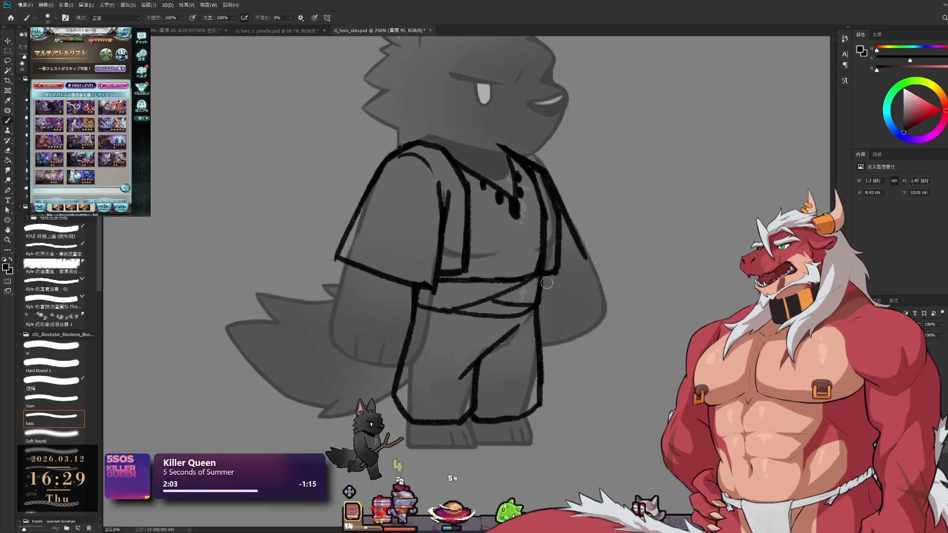
key("r")
left_click_drag(640, 225, 650, 290)
key("e")
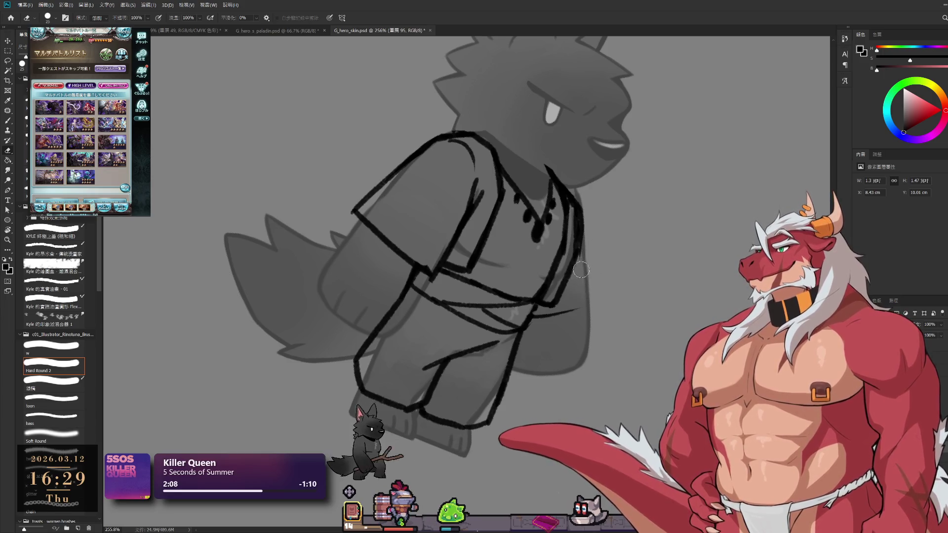
left_click_drag(582, 203, 588, 260)
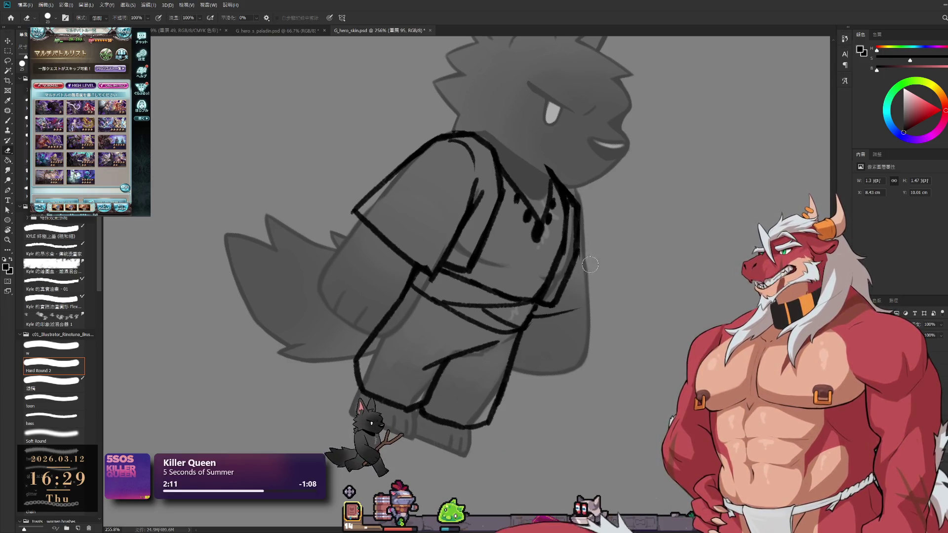
key("b")
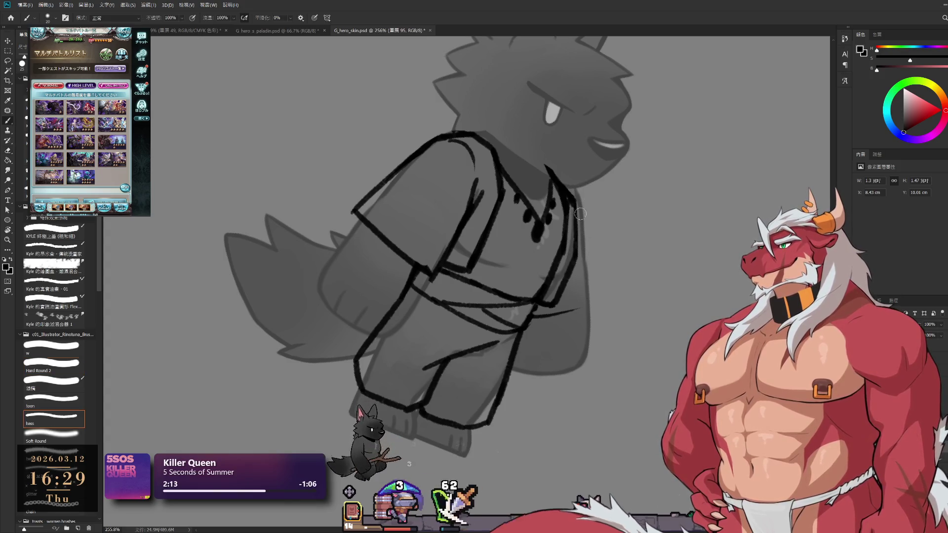
mouse_move(576, 210)
left_mouse_down()
mouse_move(593, 261)
mouse_move(631, 155)
mouse_move(573, 219)
left_mouse_up()
key("r")
key("b")
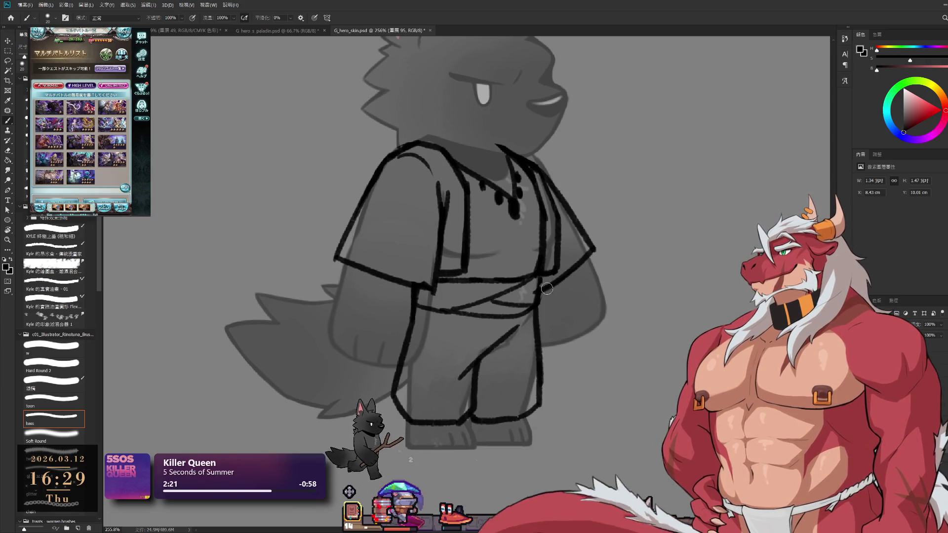
- Zoom out to about 199% to show the whole wolf, then target the 群組 5 layer group
key("e")
scroll(532, 301, "down", 5)
scroll(552, 114, "up", 4)
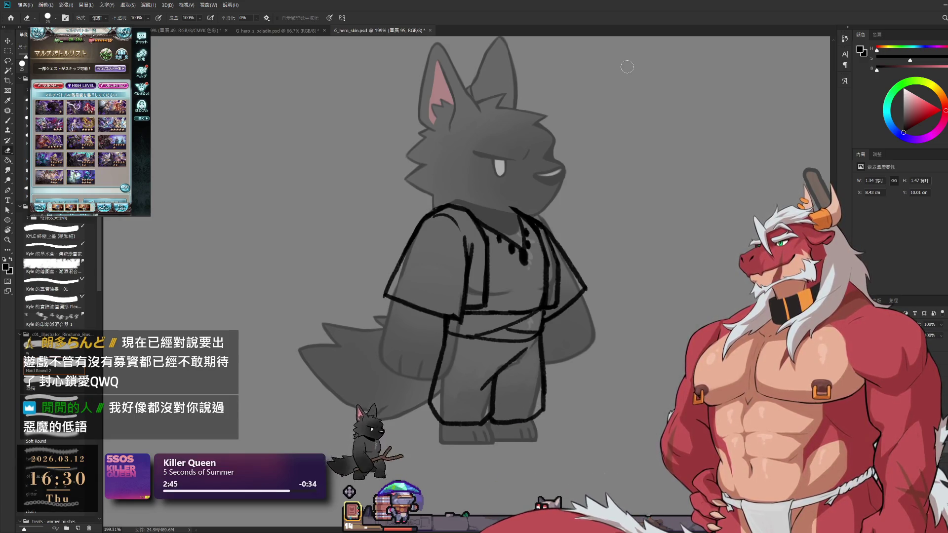
key("ctrl+g")
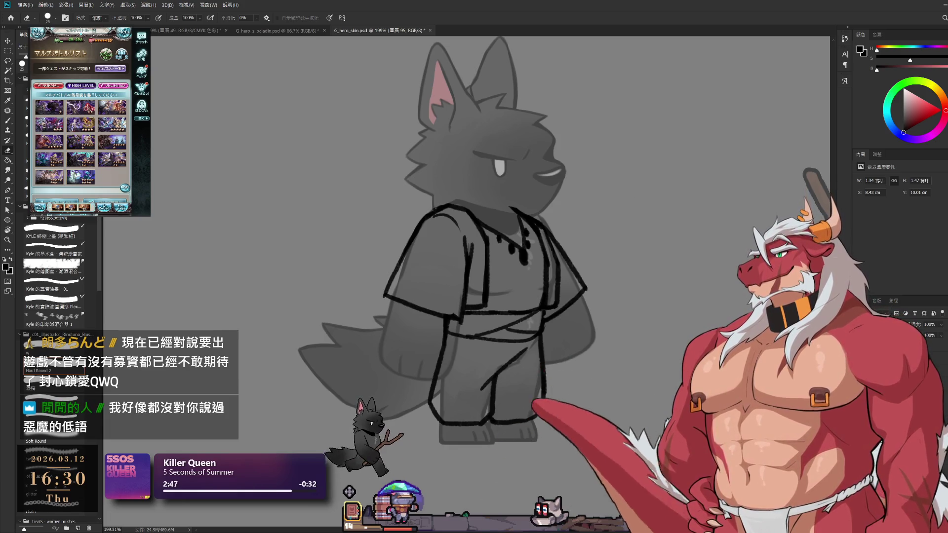
- Add a new layer and set up a red brush at size 30
key("ctrl+shift+alt+n")
key("b")
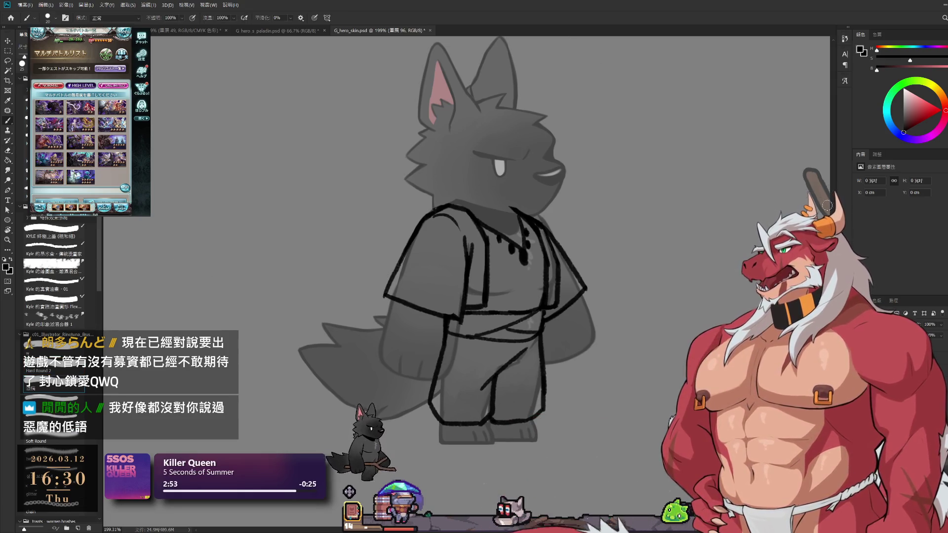
left_click(928, 110)
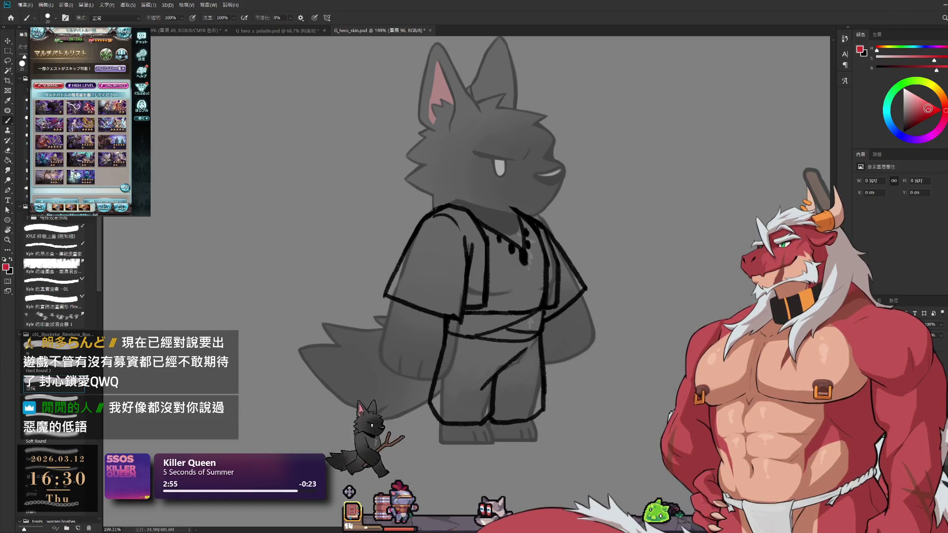
key("bracketright")
- Paint the left sleeve red from cuff to shoulder and start a red band at the waist
left_click_drag(434, 223, 402, 287)
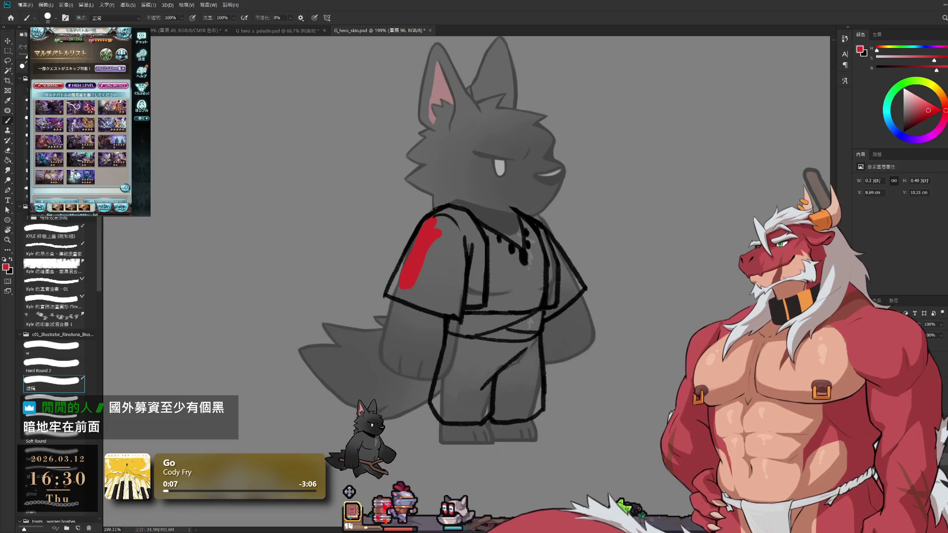
mouse_move(430, 254)
left_mouse_down()
mouse_move(444, 217)
mouse_move(461, 217)
mouse_move(479, 257)
mouse_move(476, 236)
mouse_move(477, 293)
mouse_move(448, 226)
mouse_move(459, 277)
mouse_move(477, 298)
left_mouse_up()
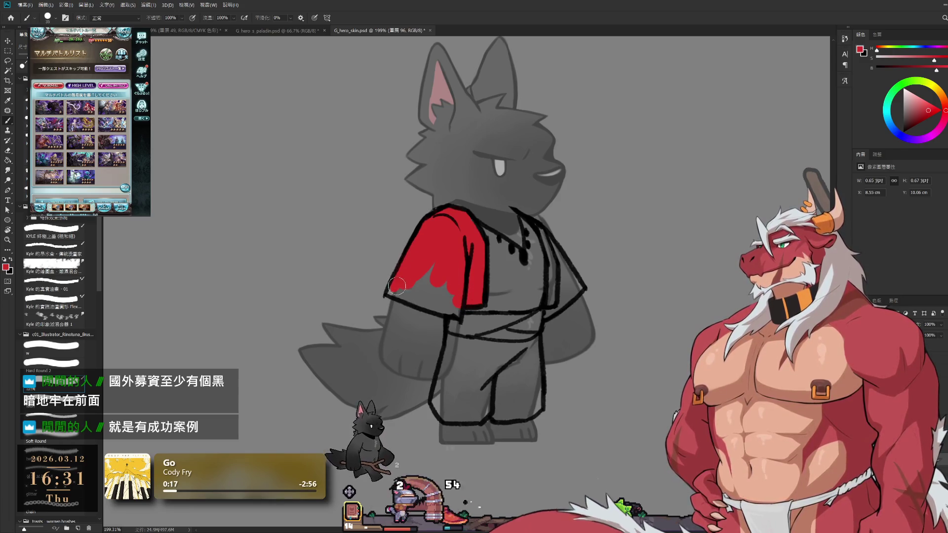
mouse_move(391, 291)
left_mouse_down()
mouse_move(432, 281)
mouse_move(397, 294)
mouse_move(493, 315)
left_mouse_up()
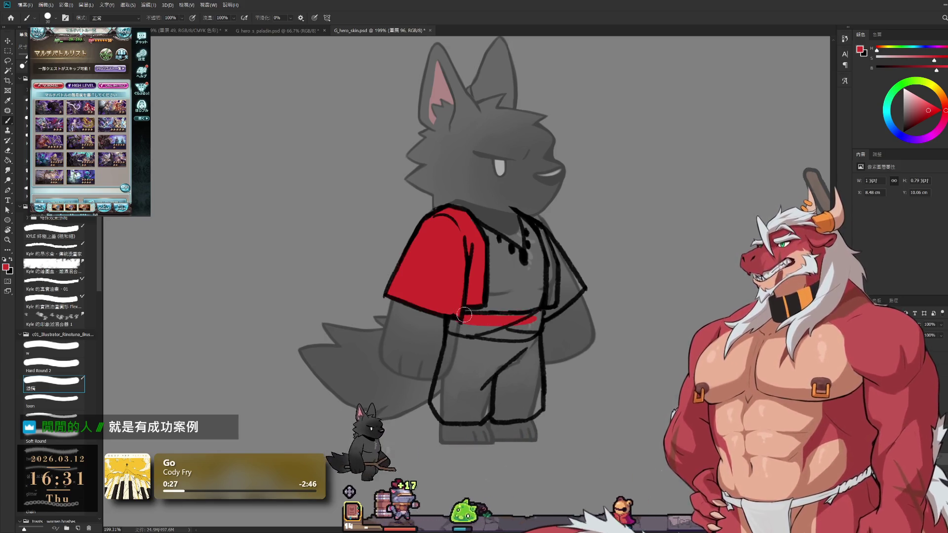
- Paint both pant legs and the vest's right strip red with the Brush
mouse_move(464, 324)
left_mouse_down()
mouse_move(439, 401)
mouse_move(489, 411)
left_mouse_up()
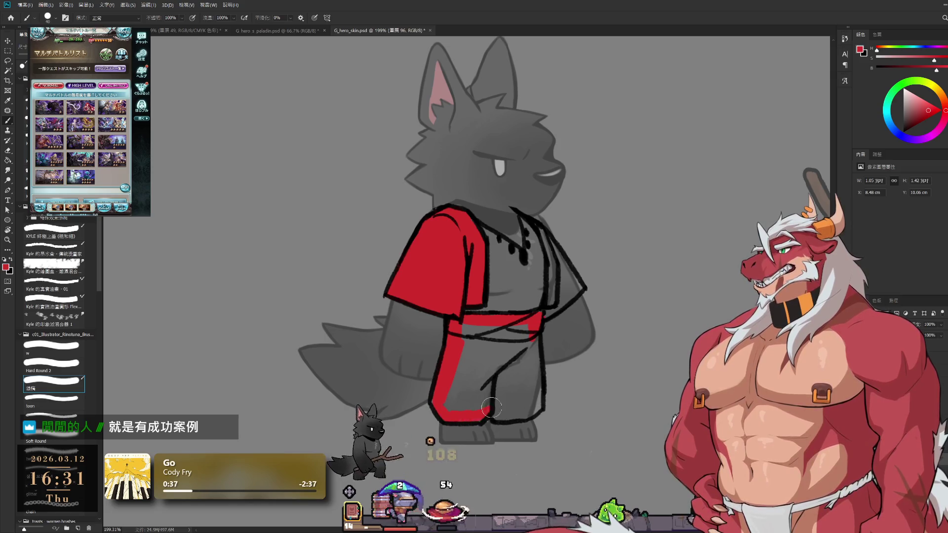
mouse_move(463, 344)
left_mouse_down()
mouse_move(447, 385)
mouse_move(467, 405)
mouse_move(493, 390)
mouse_move(480, 366)
mouse_move(489, 328)
mouse_move(513, 328)
mouse_move(531, 390)
mouse_move(493, 405)
mouse_move(521, 402)
mouse_move(523, 411)
left_mouse_up()
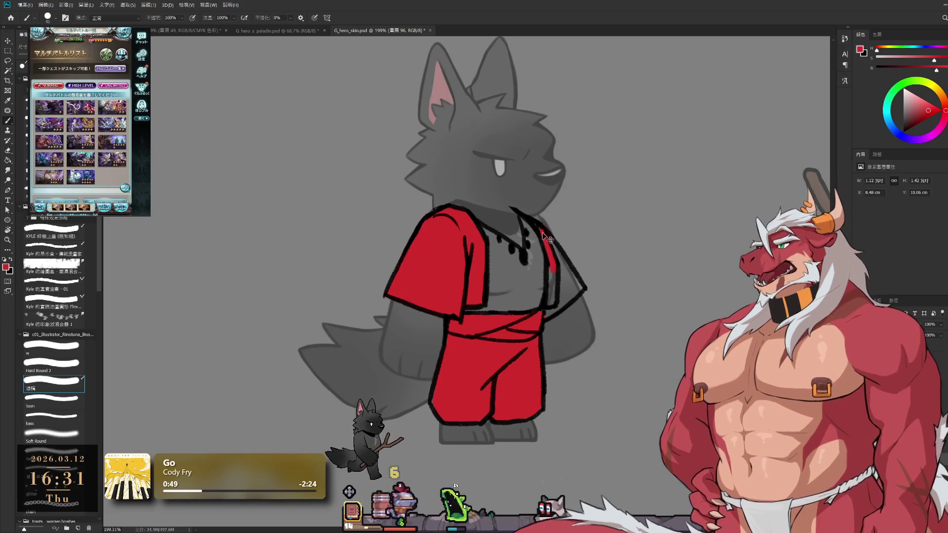
mouse_move(545, 238)
left_mouse_down()
mouse_move(547, 309)
mouse_move(574, 289)
mouse_move(552, 242)
mouse_move(574, 289)
left_mouse_up()
key("e")
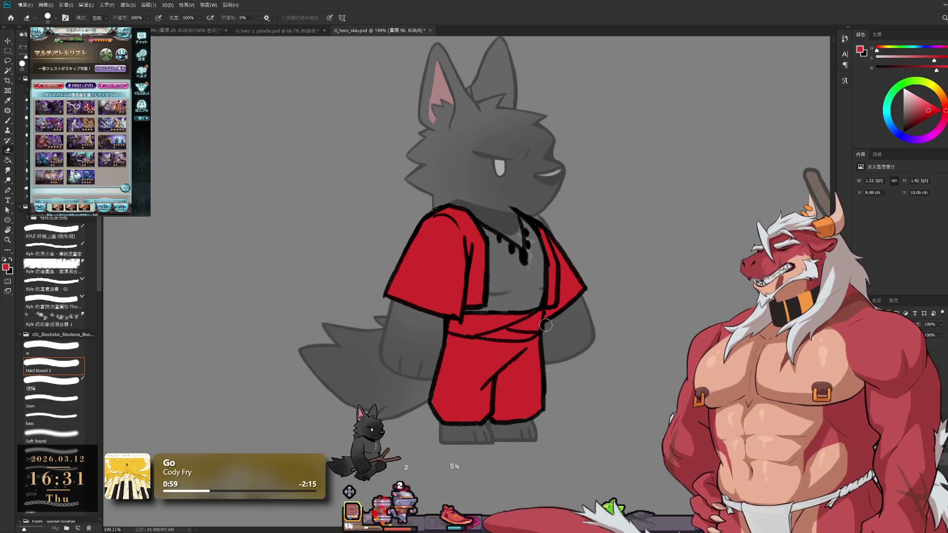
key("b")
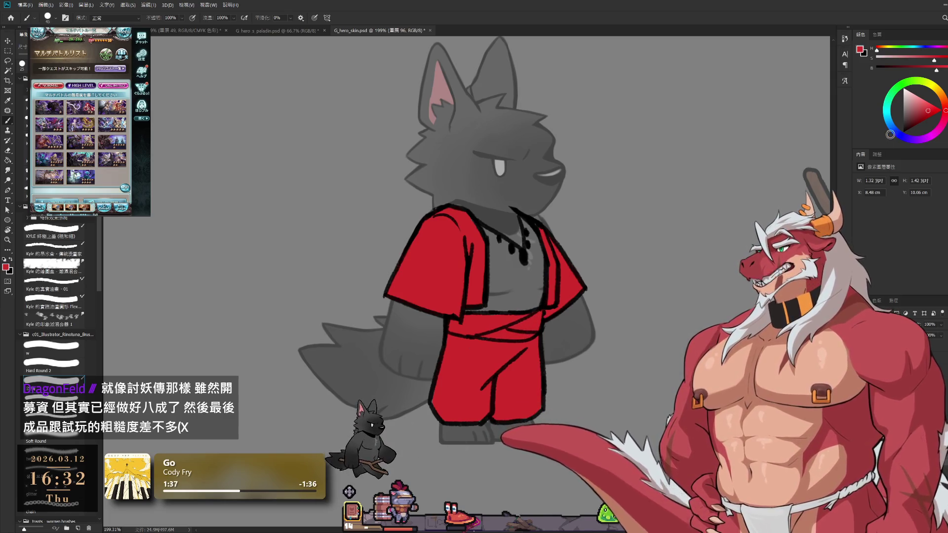
left_click(914, 104)
left_click_drag(914, 104, 916, 103)
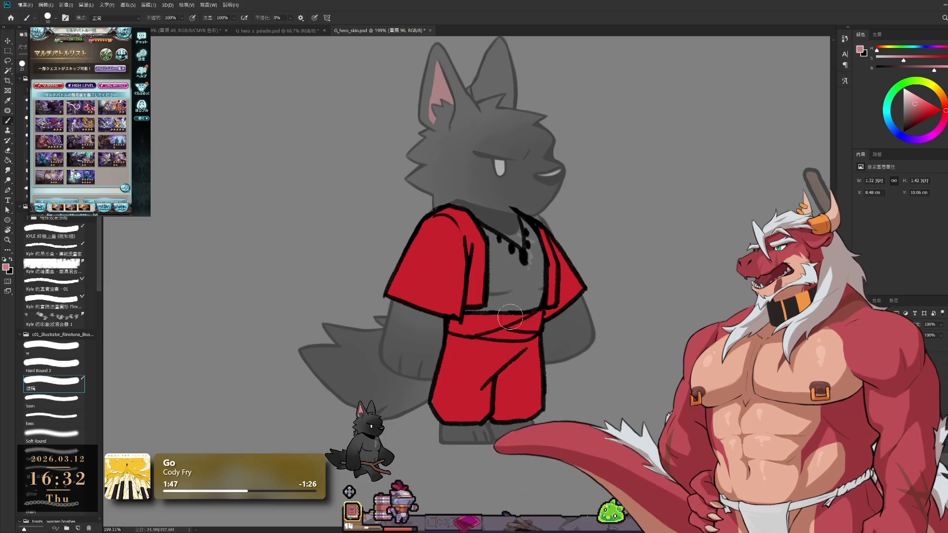
mouse_move(452, 324)
left_mouse_down()
mouse_move(533, 318)
mouse_move(467, 332)
mouse_move(509, 333)
mouse_move(482, 324)
left_mouse_up()
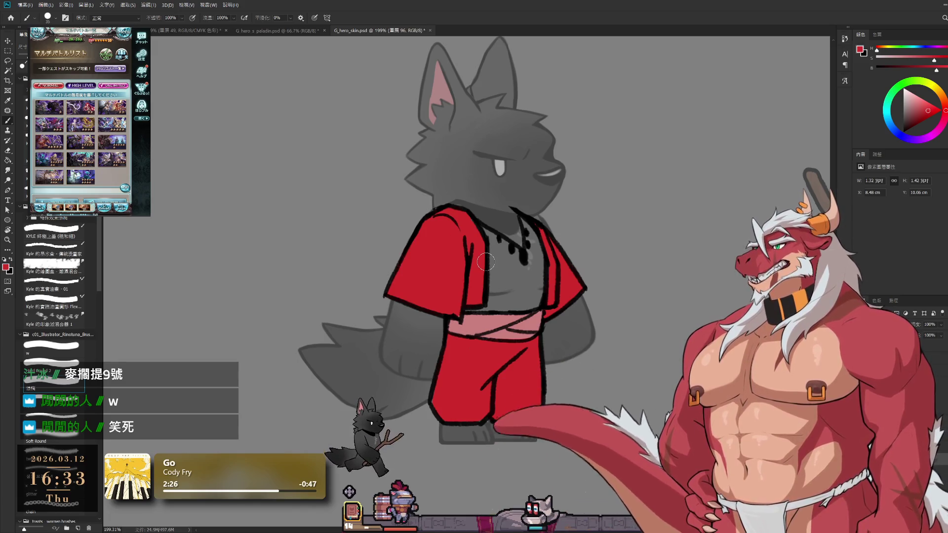
key("v")
left_click_drag(531, 261, 532, 310)
key("ctrl+z")
key("b")
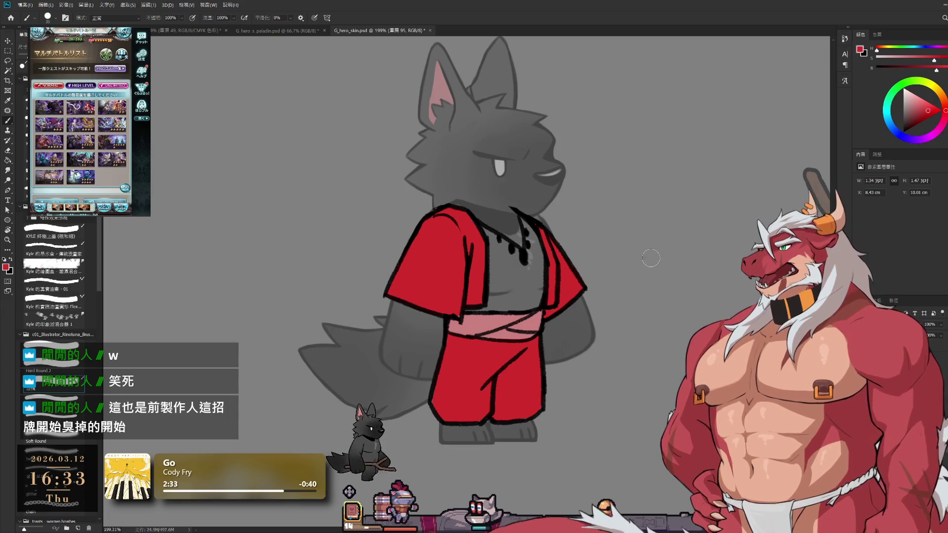
key("e")
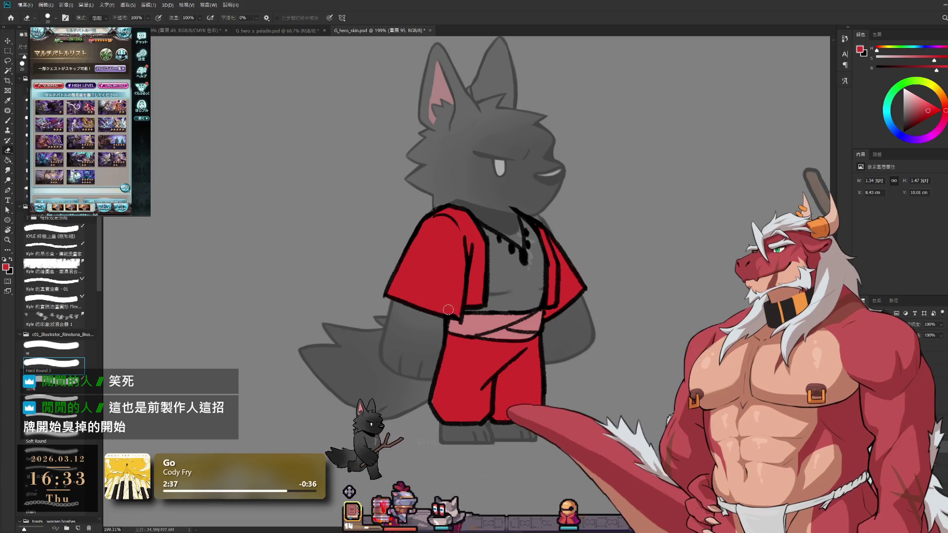
key("b")
left_click(448, 267, "ctrl")
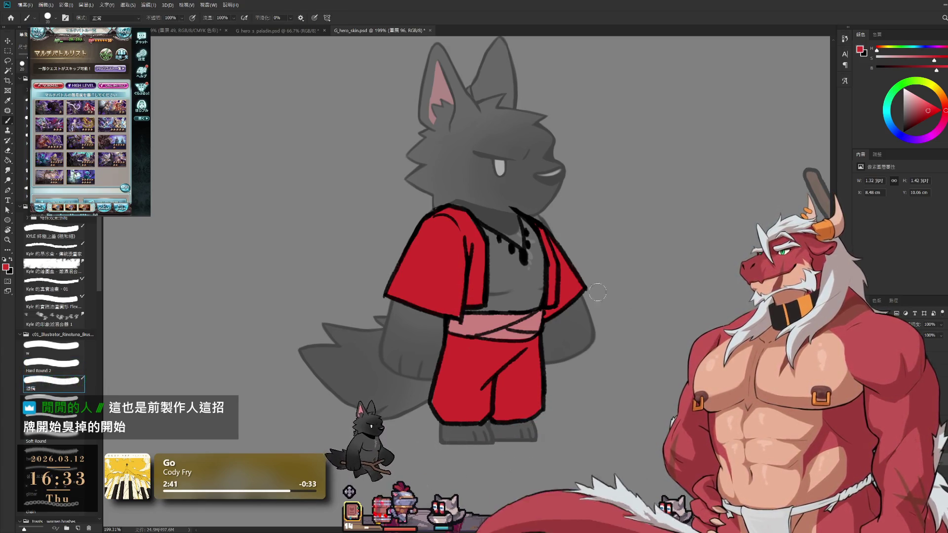
scroll(592, 217, "down", 4)
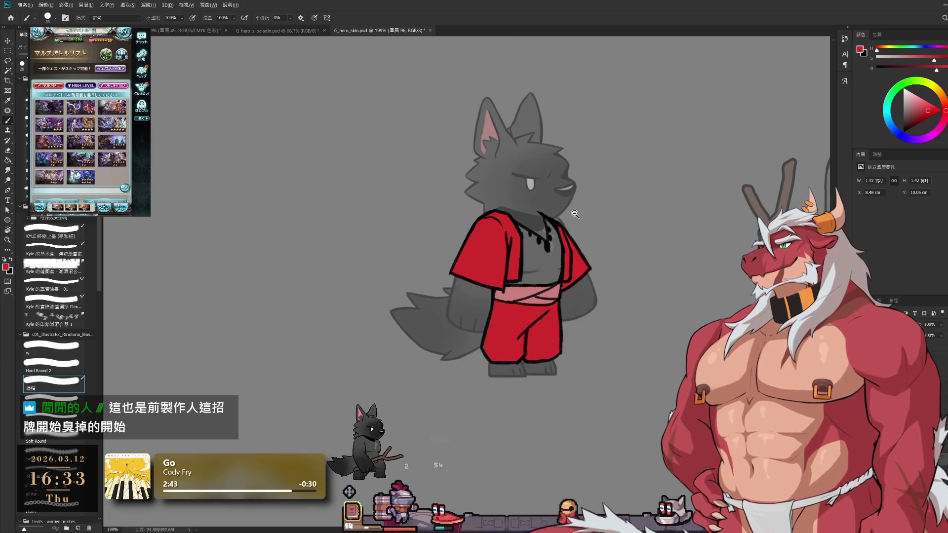
- Zoom in and erase the stray red bit at the left sleeve tip, then compare
scroll(592, 237, "up", 3)
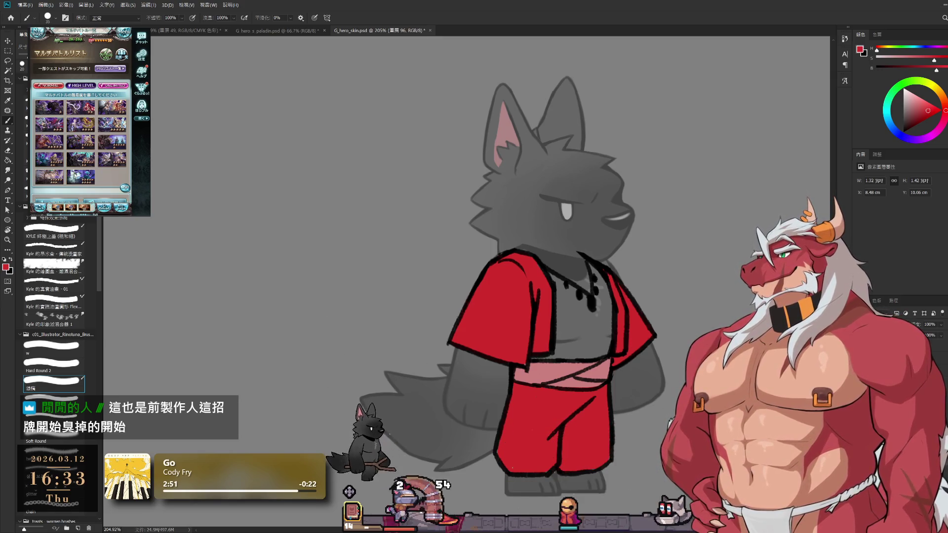
key("e")
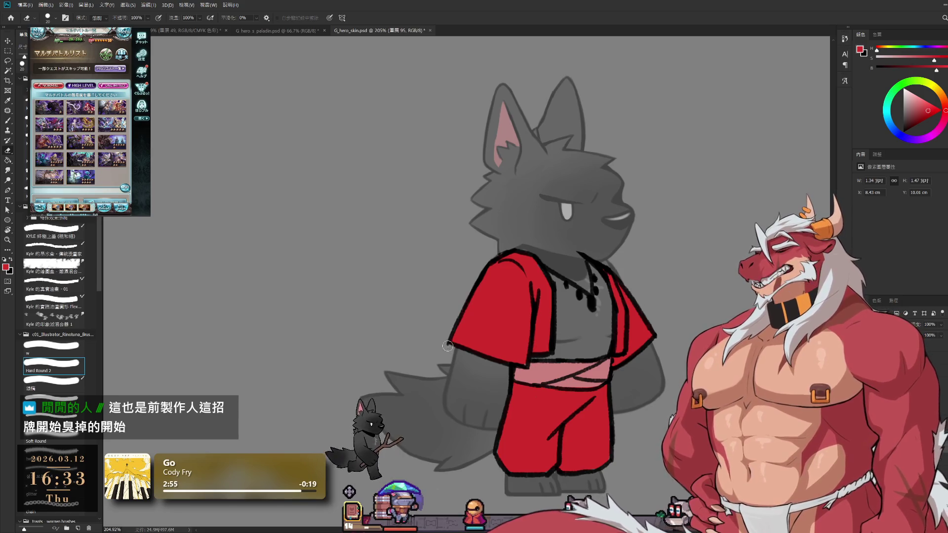
left_click_drag(447, 340, 447, 355)
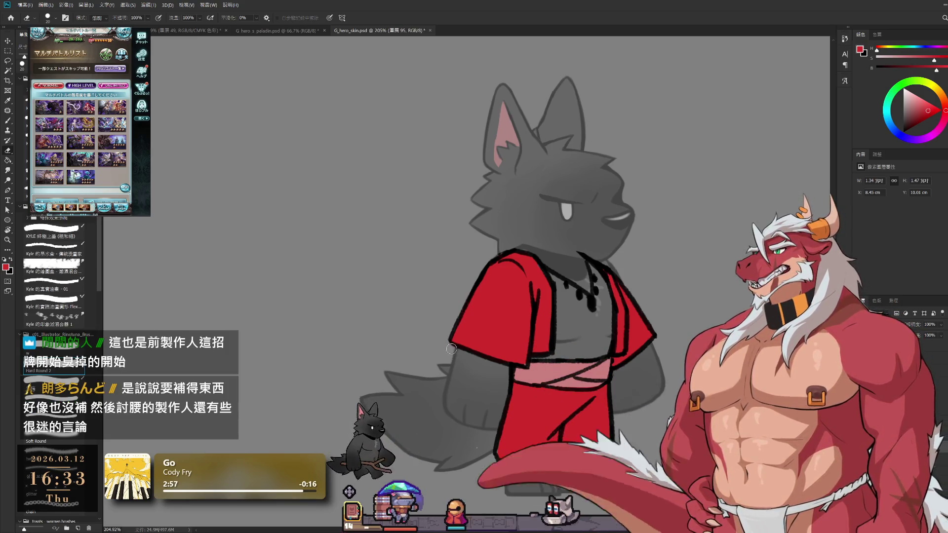
key("b")
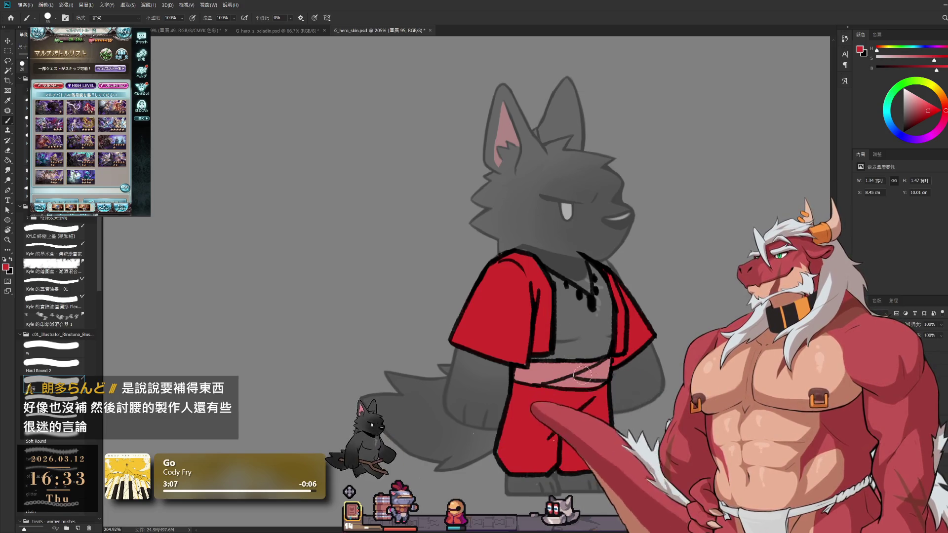
key("ctrl+x")
key("ctrl+v")
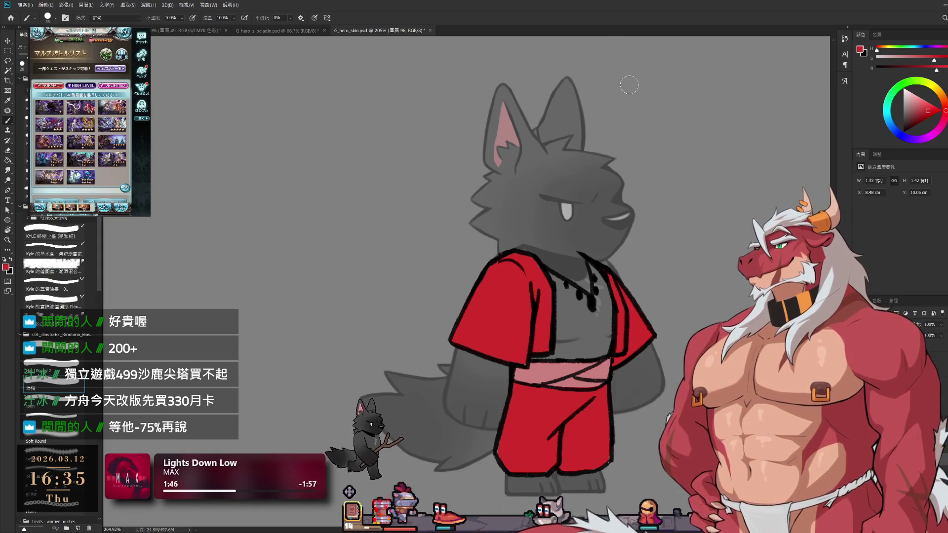
- Recolour the vest, sash and pants a deeper crimson and compare before and after
key("i")
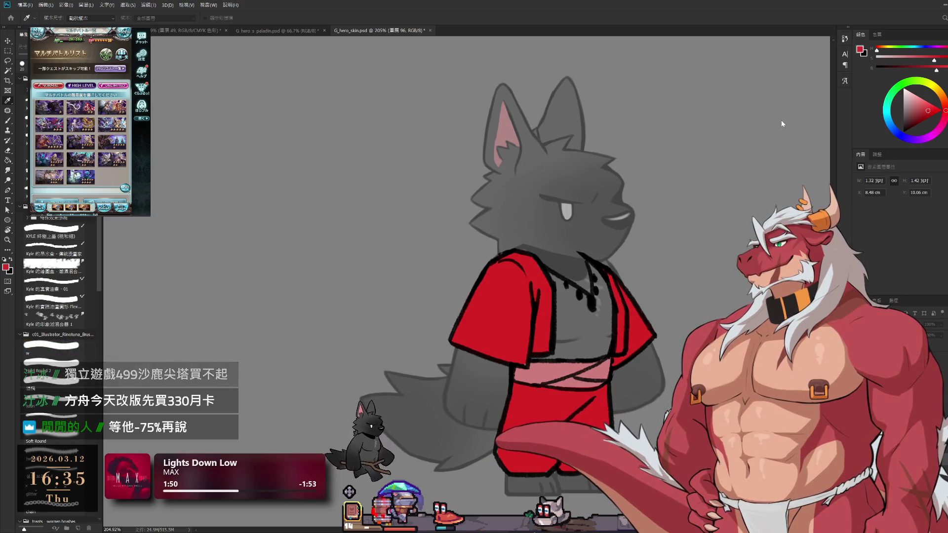
key("alt+shift+BackSpace")
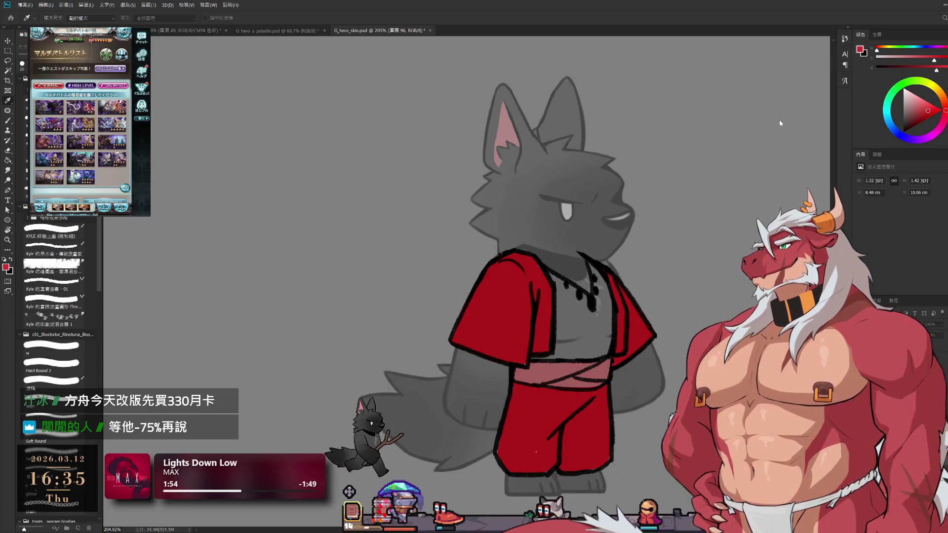
key("b")
scroll(584, 175, "down", 2)
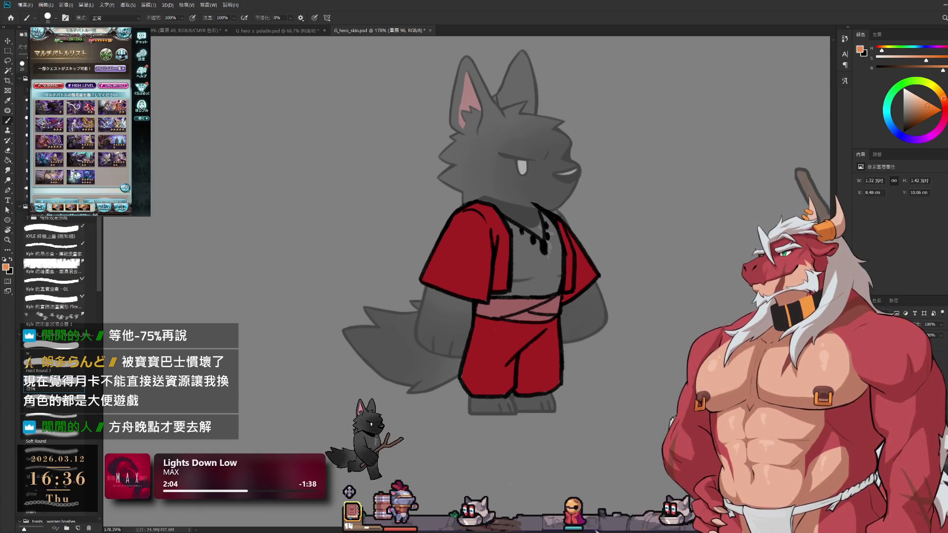
key("ctrl+z")
key("ctrl+shift+z")
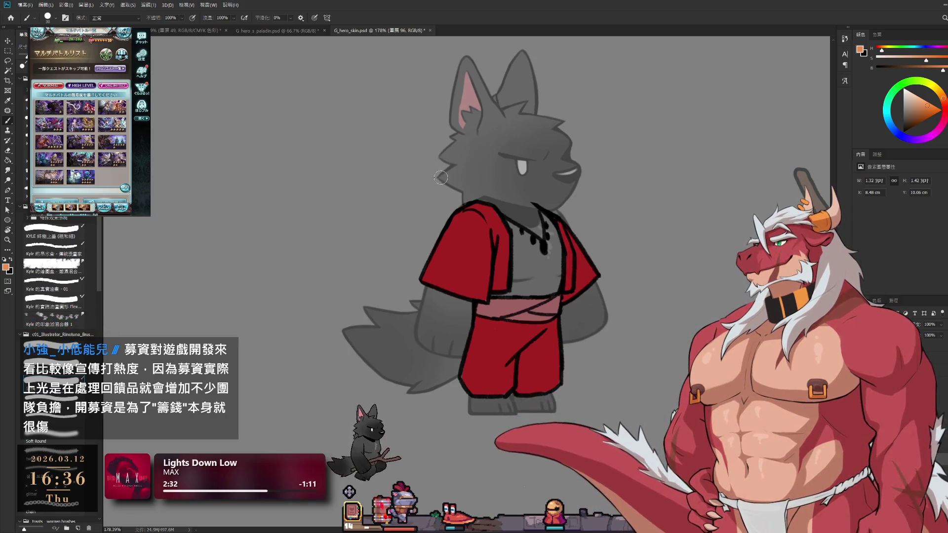
- Paint a diagonal orange stroke across the vest's left sleeve
left_click_drag(428, 266, 446, 285)
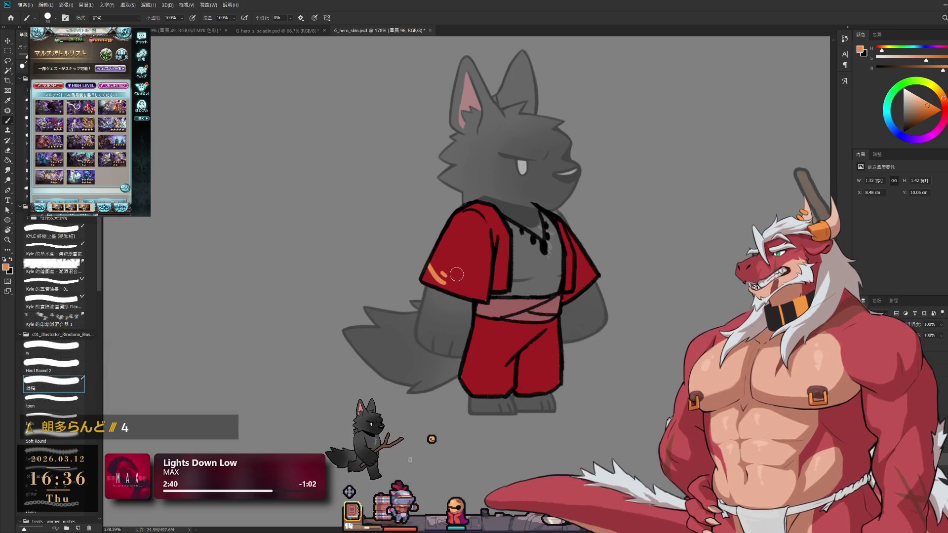
- Paint a curved orange swirl and a dot on the sleeve hem, then reset colours to black/white
mouse_move(439, 262)
left_mouse_down()
mouse_move(468, 292)
mouse_move(474, 282)
left_mouse_up()
key("ctrl+z")
key("ctrl+z")
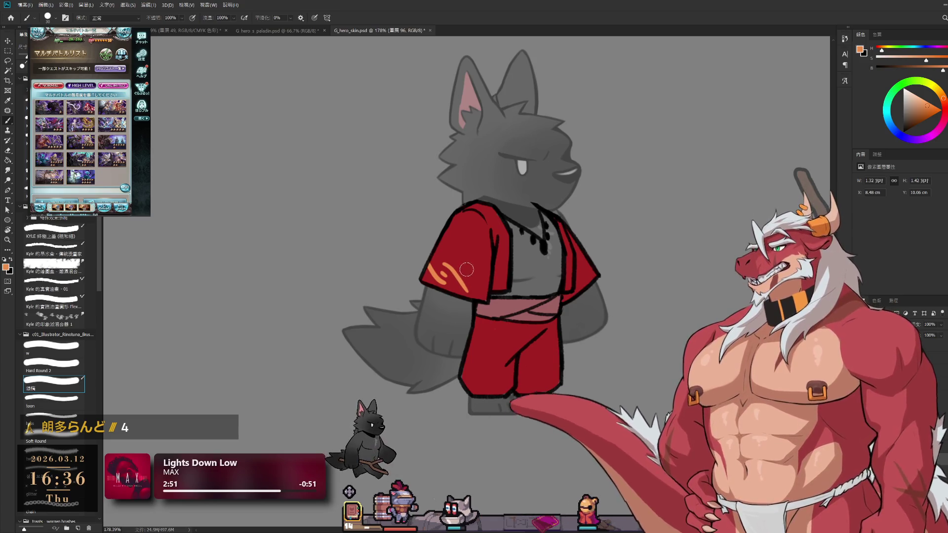
key("ctrl+z")
left_click_drag(448, 265, 472, 287)
left_click(468, 279)
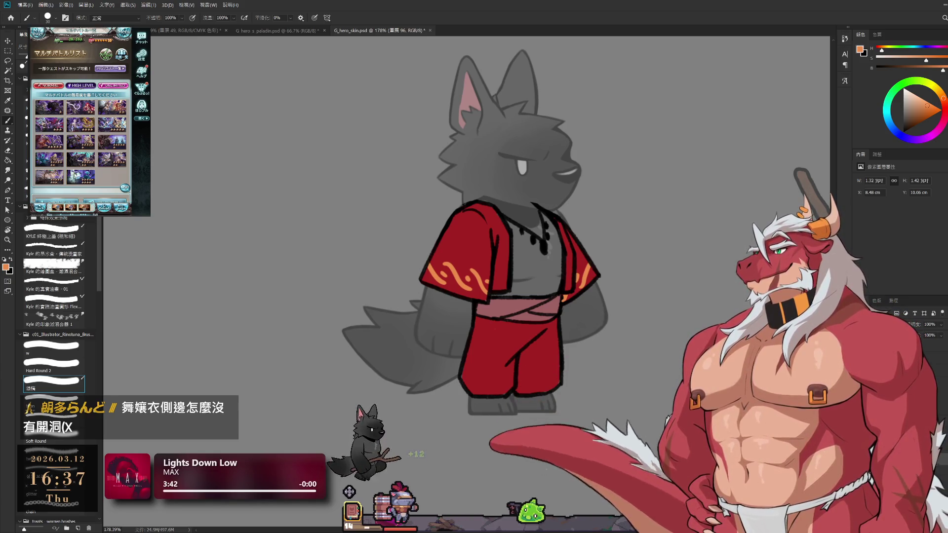
left_click(572, 334, "ctrl")
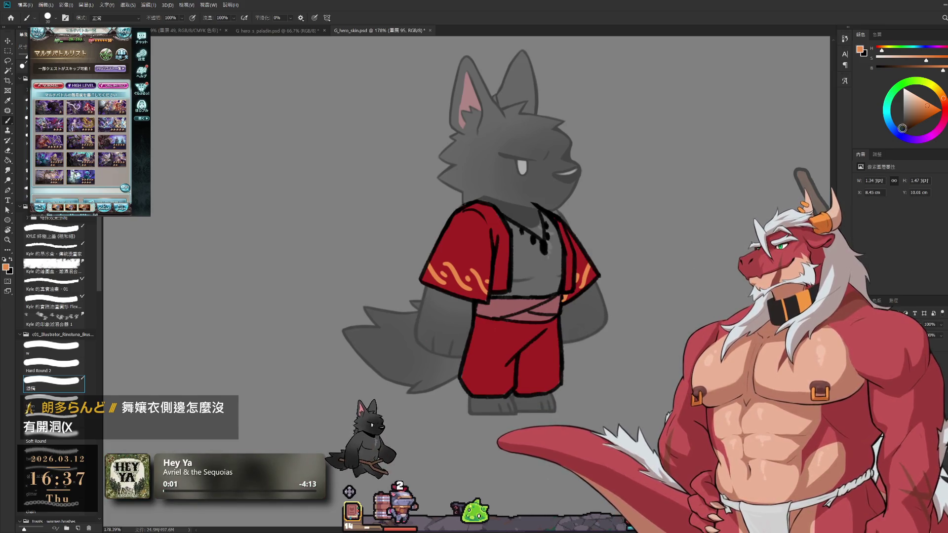
key("d")
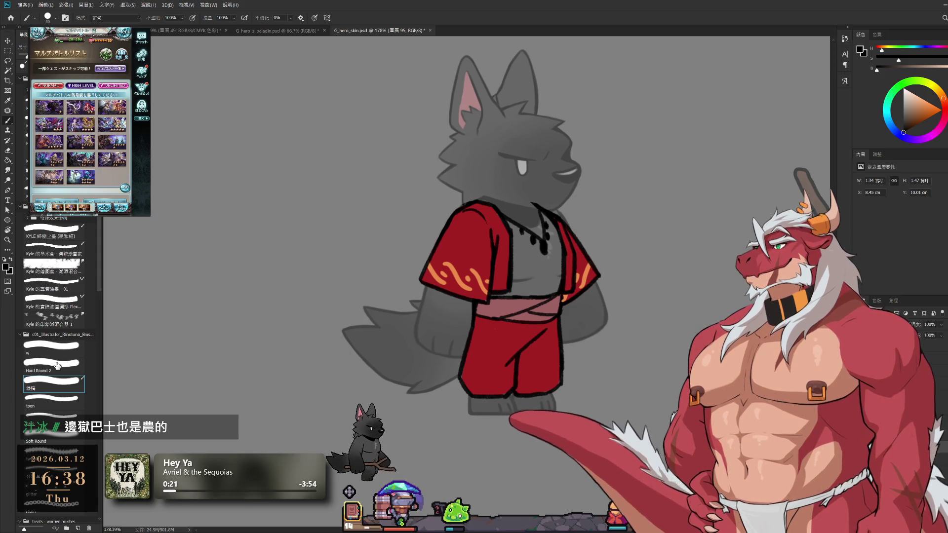
- Resize the brush and draw short dark fold lines on the red trousers
key("bracketleft")
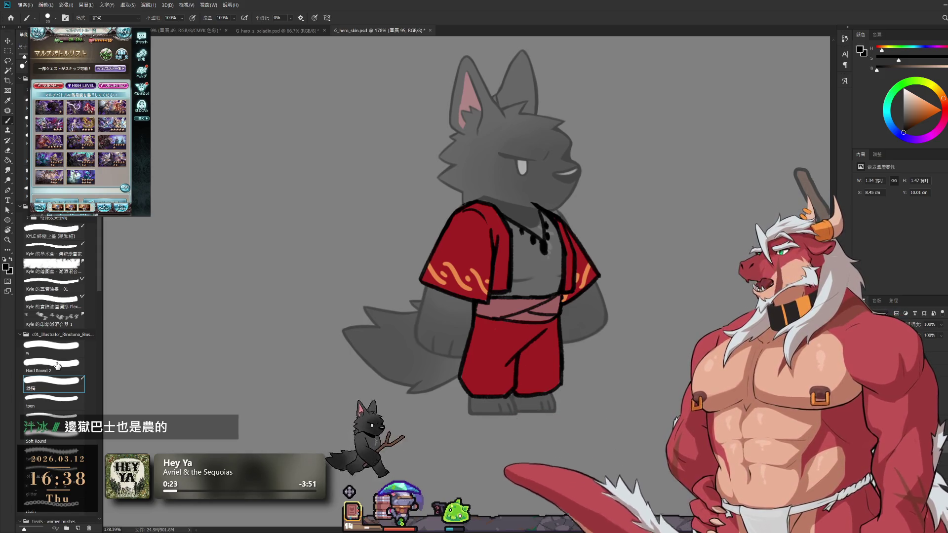
key("bracketright")
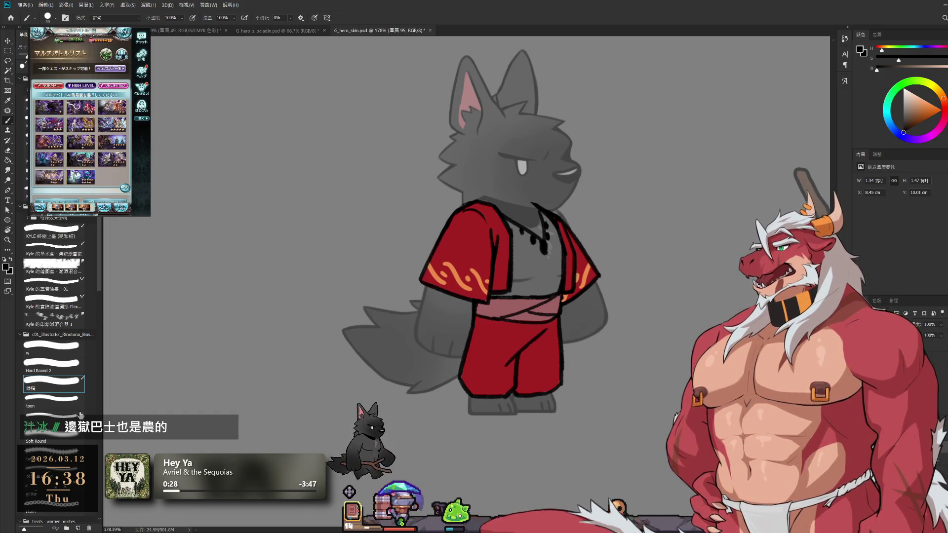
key("bracketright")
key("bracketright")
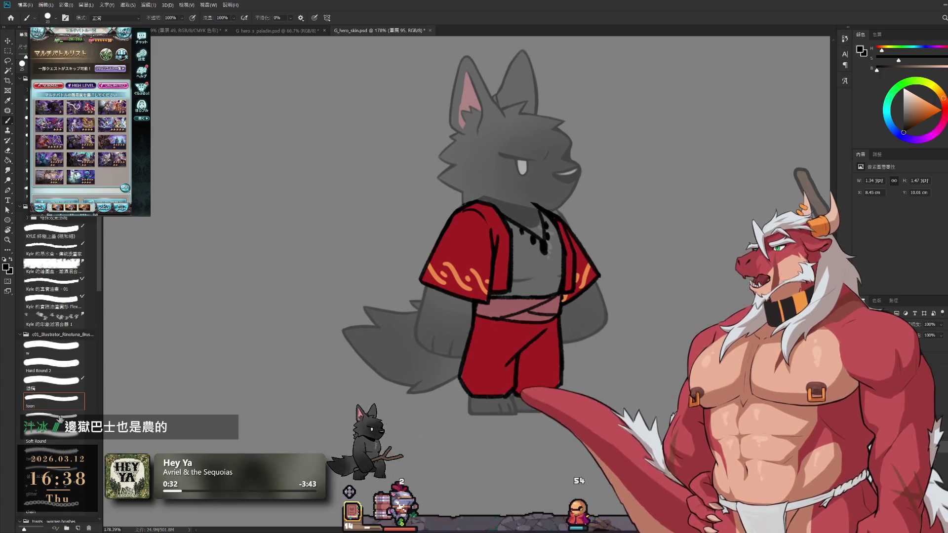
key("period")
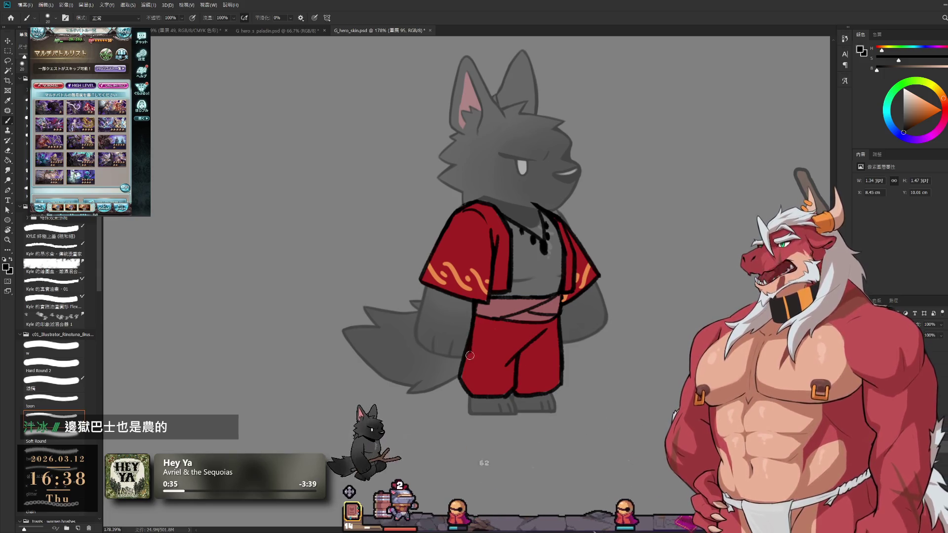
left_click_drag(494, 344, 493, 334)
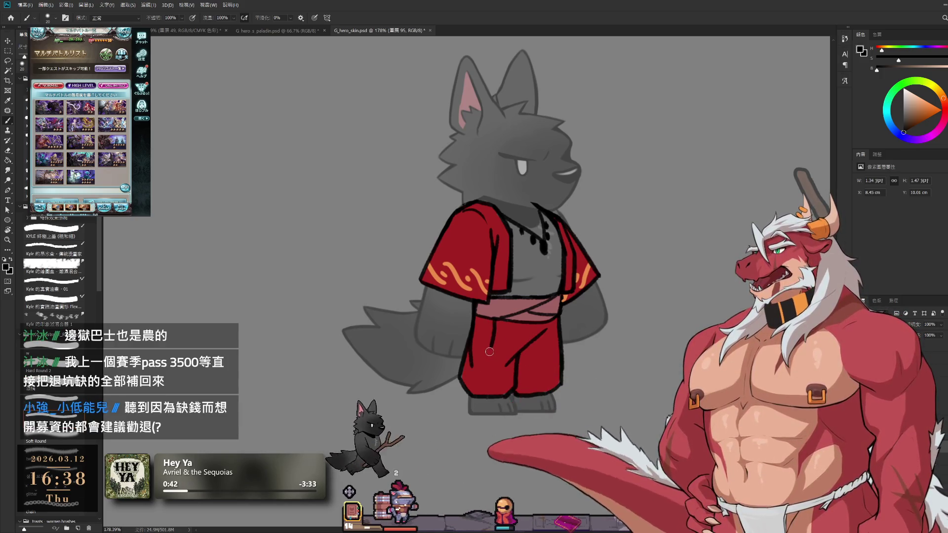
left_click_drag(491, 347, 473, 369)
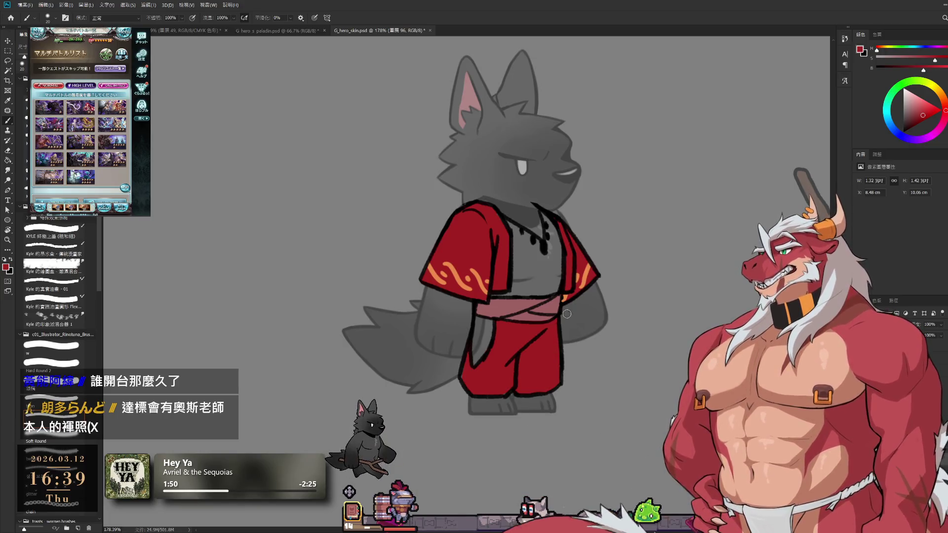
- Move to the layer above and pick the sleeve swirls' orange as the paint colour
left_click(903, 132)
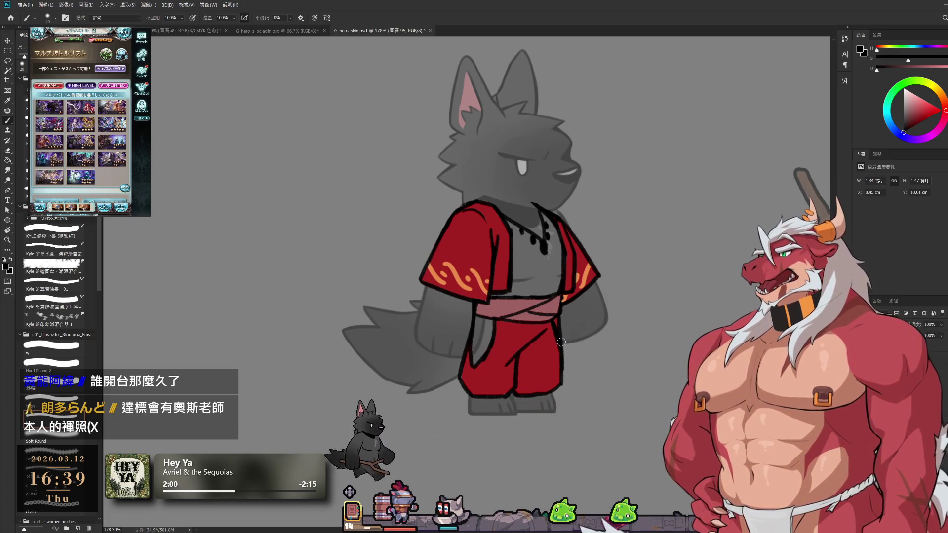
key("e")
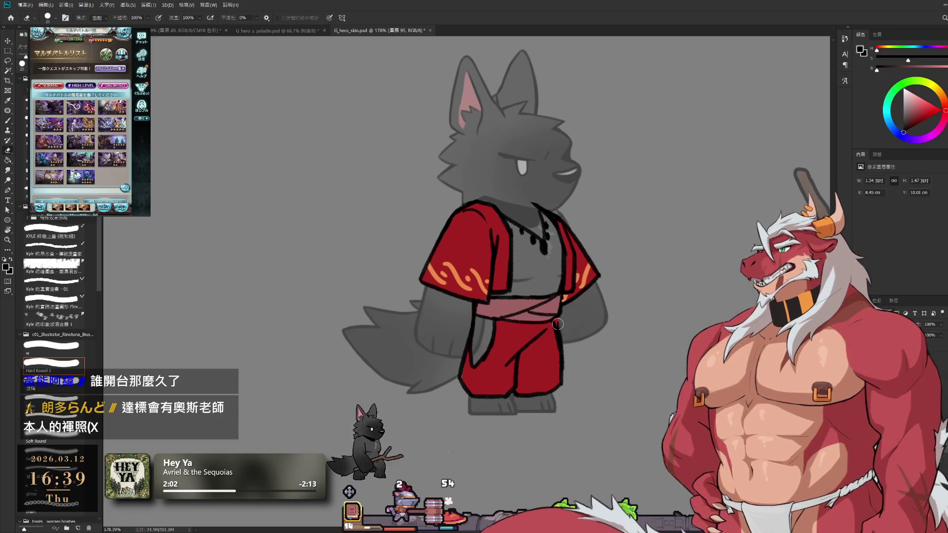
key("alt+bracketright")
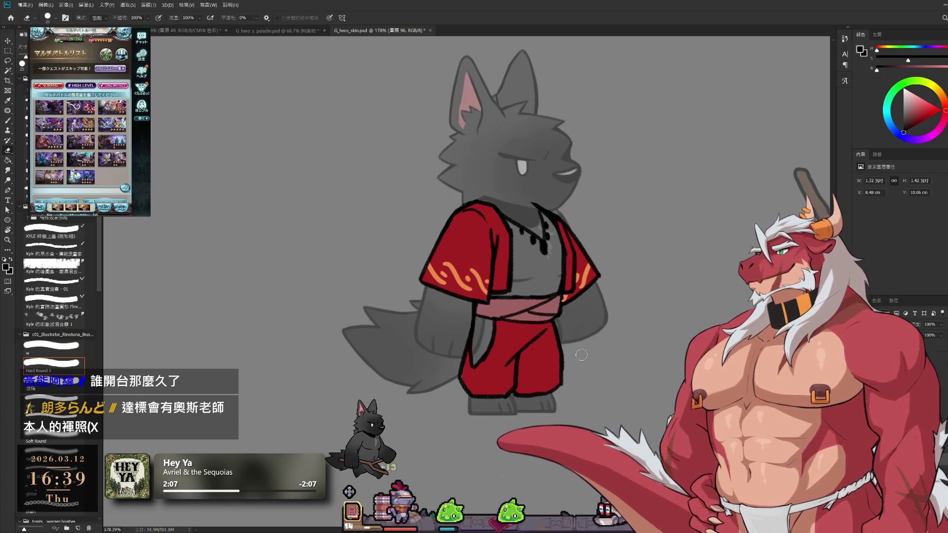
mouse_move(572, 262)
left_mouse_down()
mouse_move(549, 287)
mouse_move(567, 260)
mouse_move(567, 222)
left_mouse_up()
key("b")
left_click(423, 264, "alt")
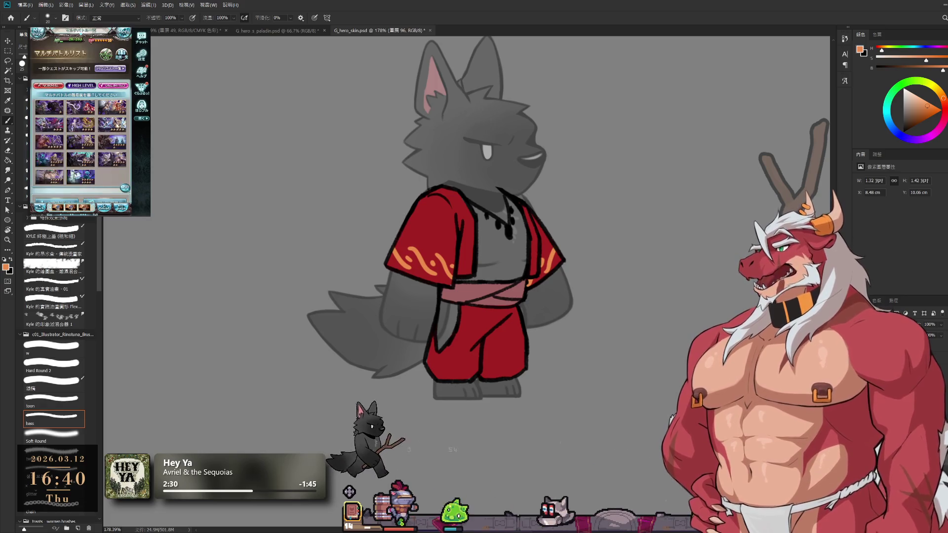
- Choose the Leviathan Mare Magna five-star quest and confirm to open party selection
left_click(117, 125)
left_click(115, 120)
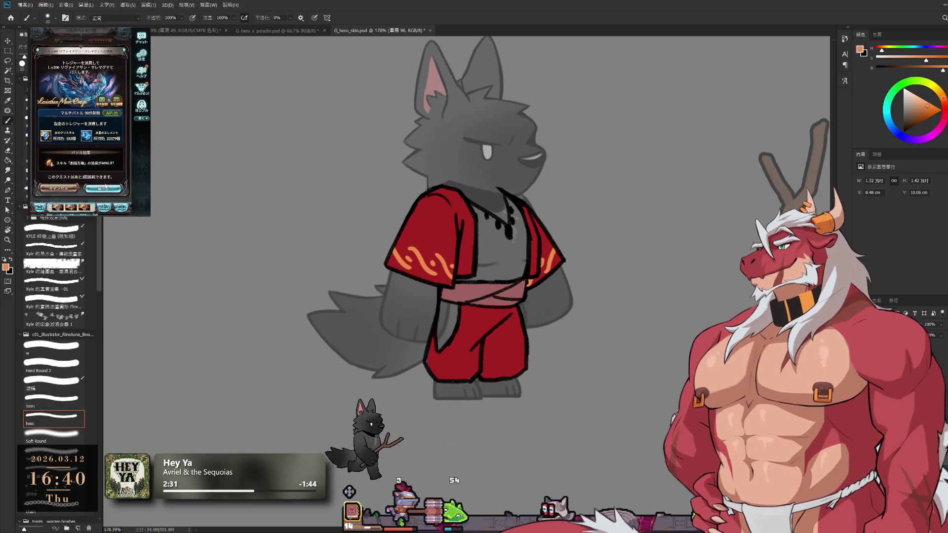
left_click(100, 194)
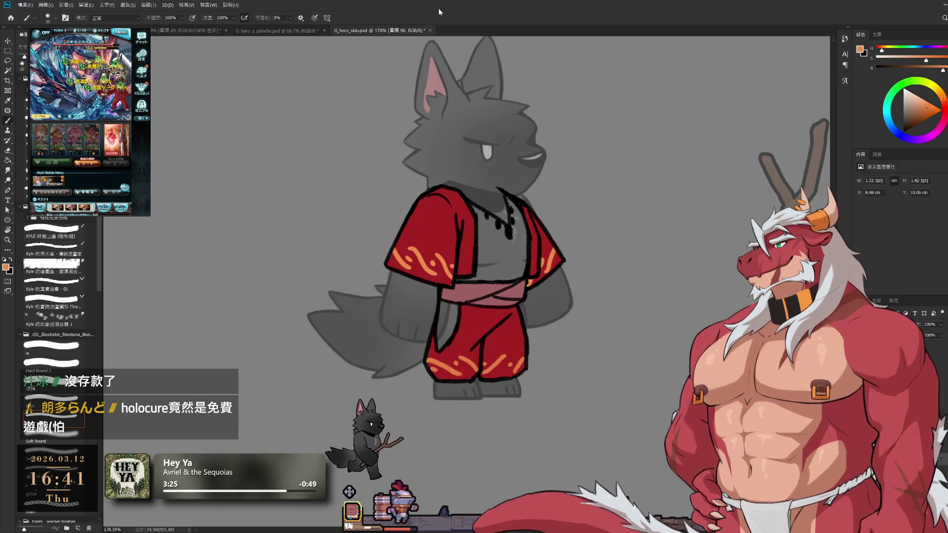
- Move to the layer above and sample the orange pattern for the vest trim
left_click_drag(490, 181, 546, 191)
key("e")
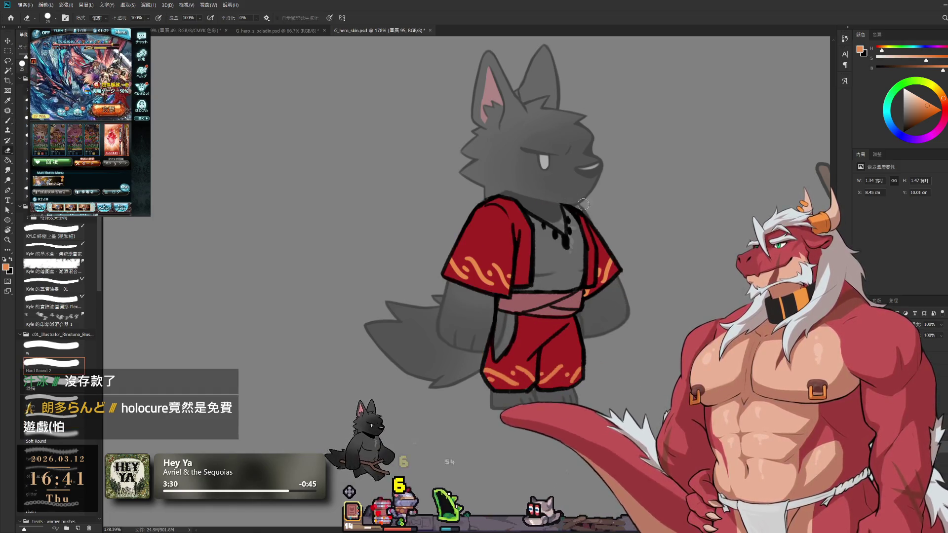
key("b")
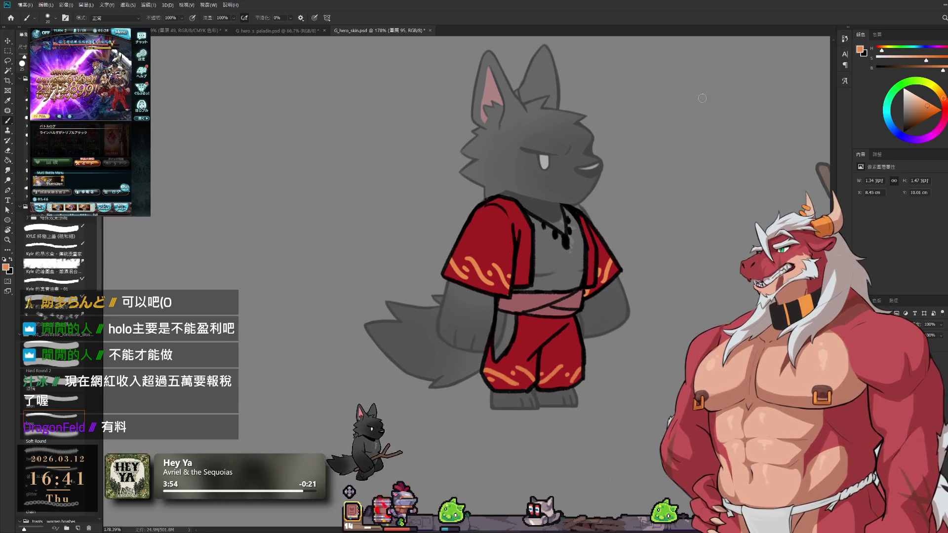
key("alt+bracketright")
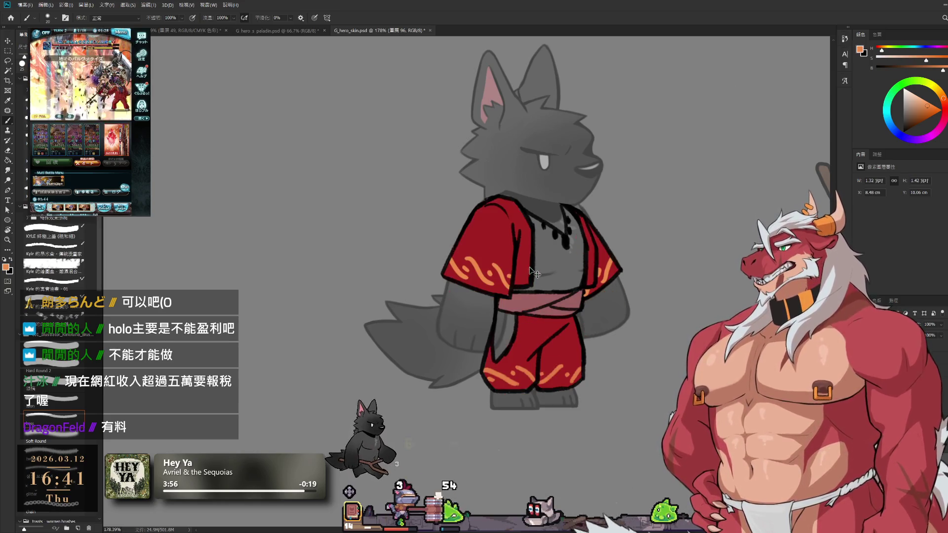
left_click(479, 270, "alt")
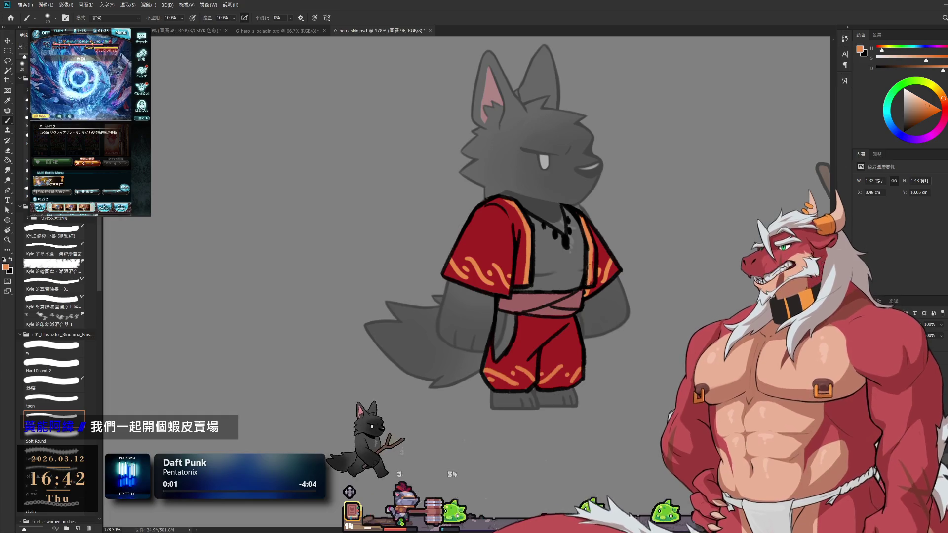
left_click(600, 255, "alt")
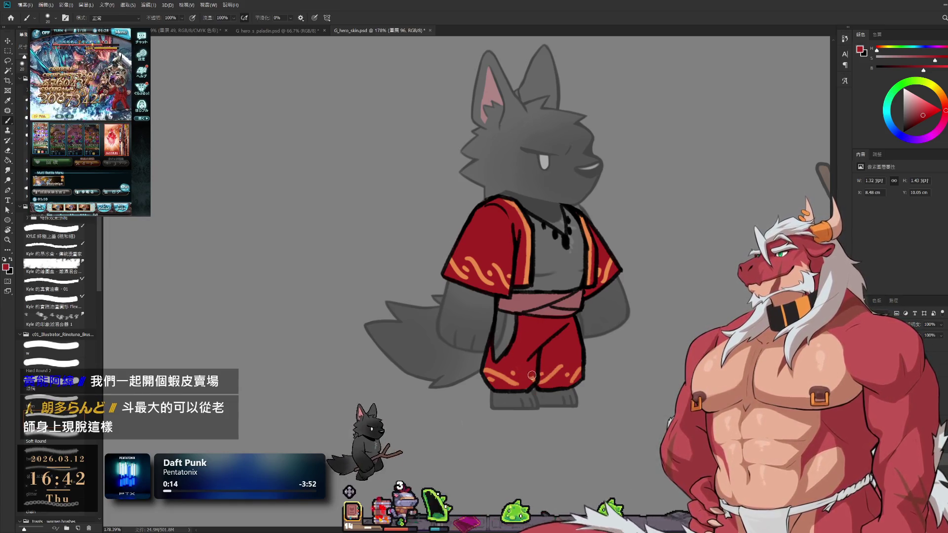
left_click(511, 372, "alt")
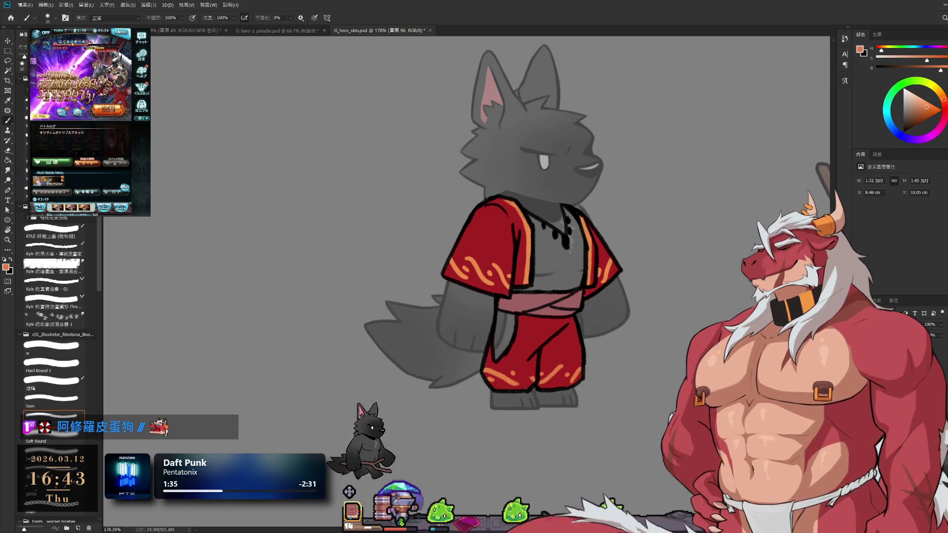
left_click(496, 242, "alt")
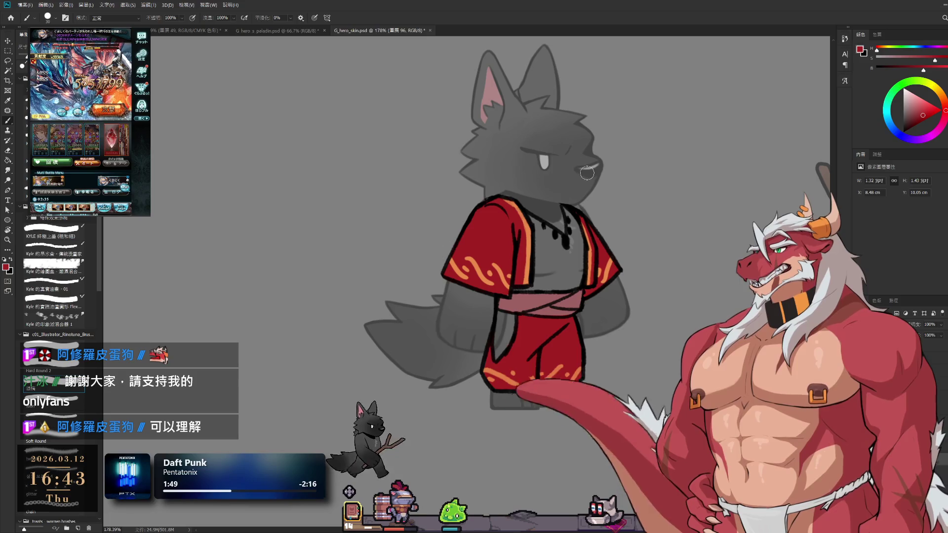
key("d")
- Draw a black rectangle right of the wolf's head, divided into two halves
left_click_drag(637, 126, 523, 148)
left_click_drag(546, 114, 546, 249)
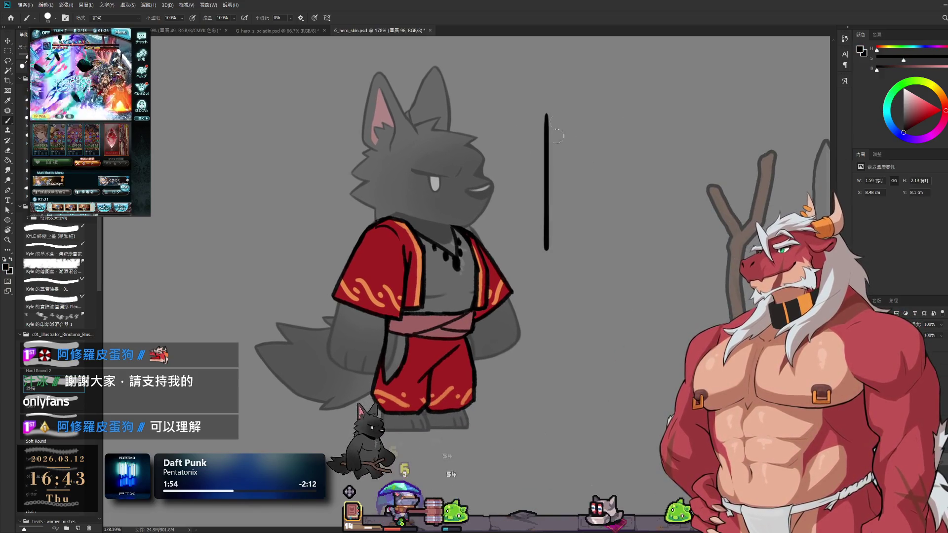
mouse_move(598, 118)
left_mouse_down()
mouse_move(636, 117)
mouse_move(635, 256)
left_mouse_up()
left_click_drag(544, 255, 612, 254)
left_click_drag(548, 191, 640, 194)
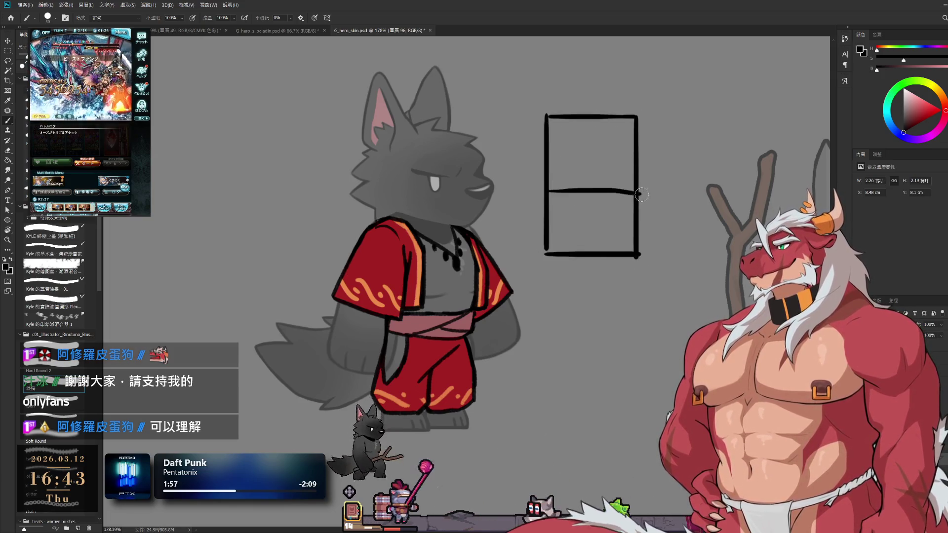
- Sketch boxes and dashes inside both halves, then lasso around the sketch
left_click_drag(560, 127, 616, 157)
left_click_drag(558, 159, 628, 160)
left_click_drag(556, 208, 559, 229)
mouse_move(558, 203)
left_mouse_down()
mouse_move(614, 228)
mouse_move(603, 242)
left_mouse_up()
left_click_drag(556, 166, 591, 169)
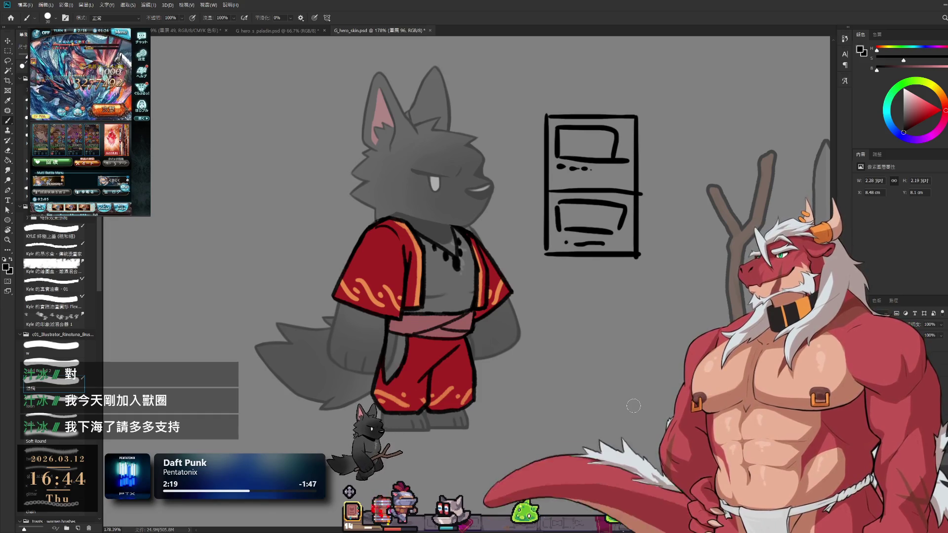
key("l")
left_click_drag(516, 203, 554, 321)
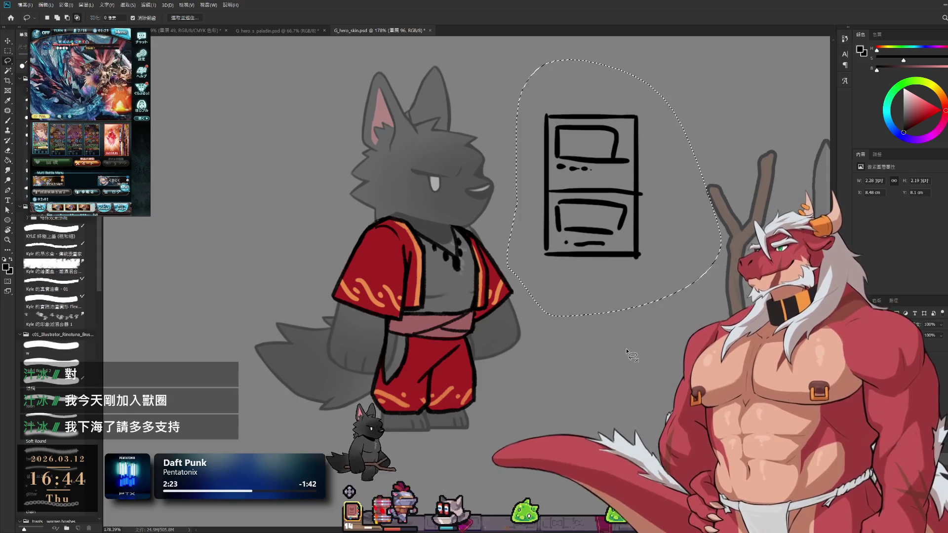
- Delete the lassoed box sketch beside the wolf and paint the top vest button orange
key("Delete")
key("ctrl+d")
key("b")
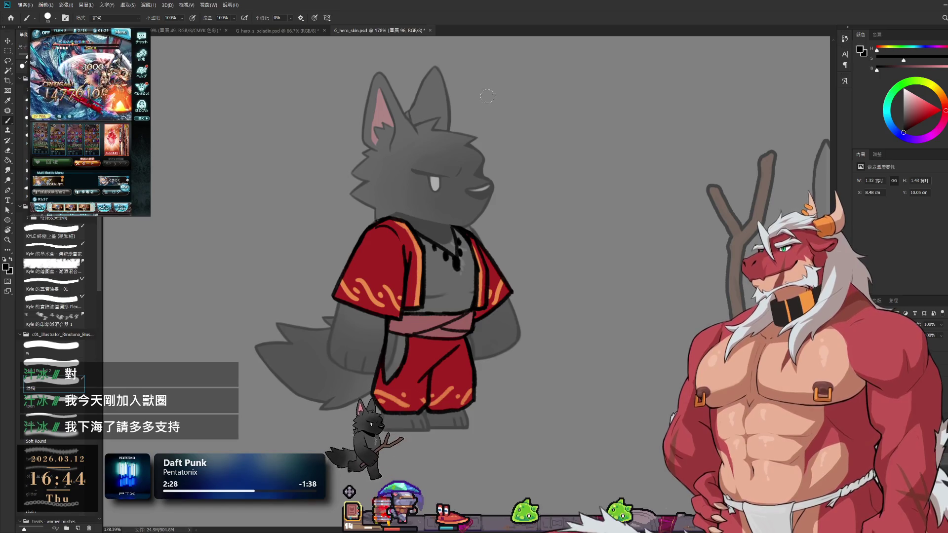
left_click_drag(493, 305, 535, 318)
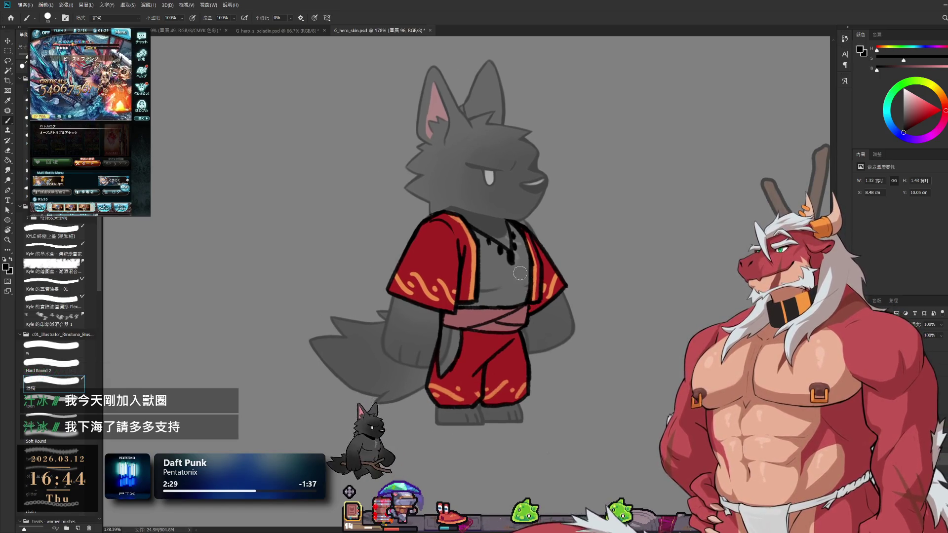
left_click(539, 268, "alt")
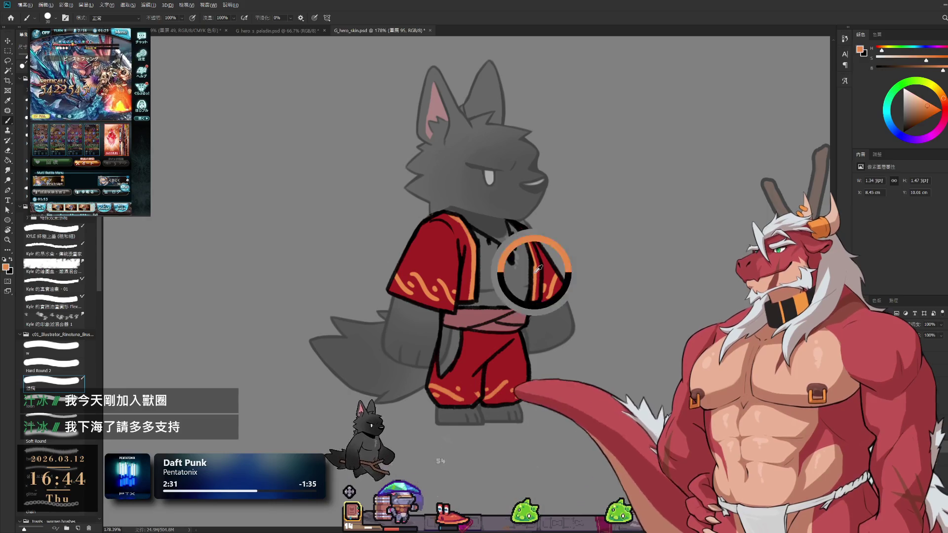
scroll(504, 205, "up", 5)
left_click_drag(505, 204, 504, 212)
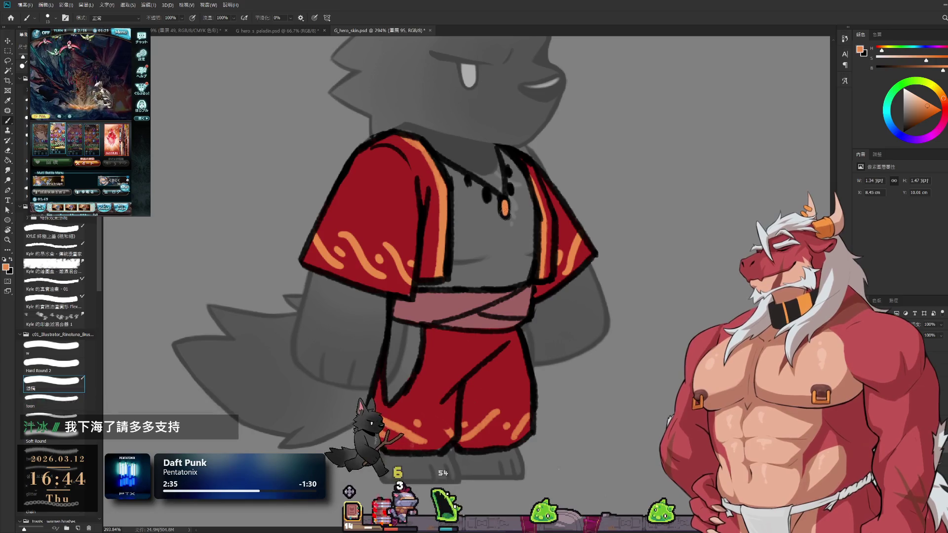
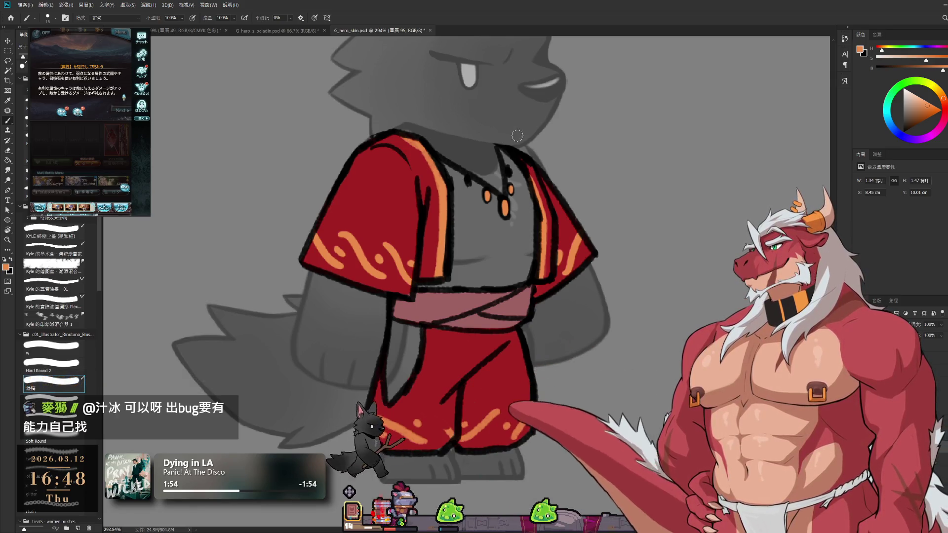
- Retreat from the game quest and dismiss its result screens
scroll(572, 212, "up", 2)
scroll(571, 212, "down", 2)
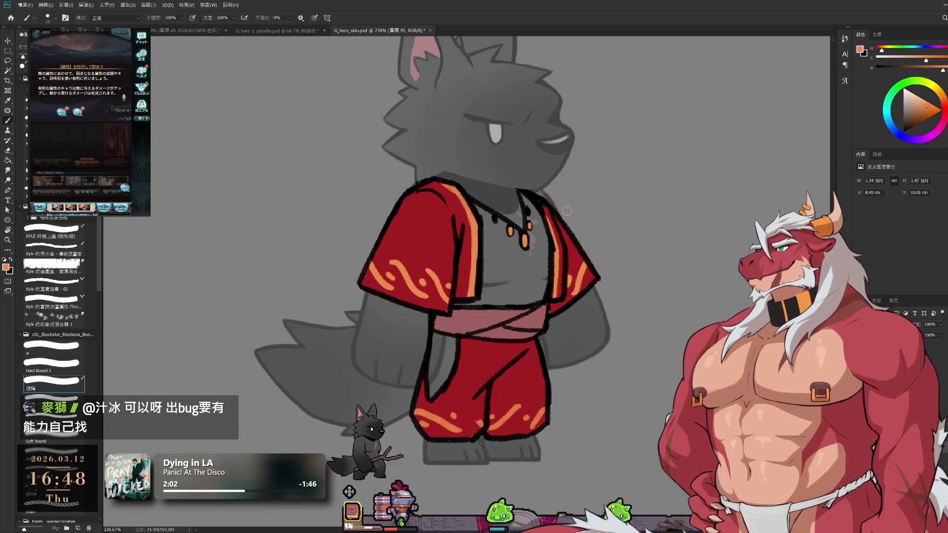
scroll(637, 286, "down", 1)
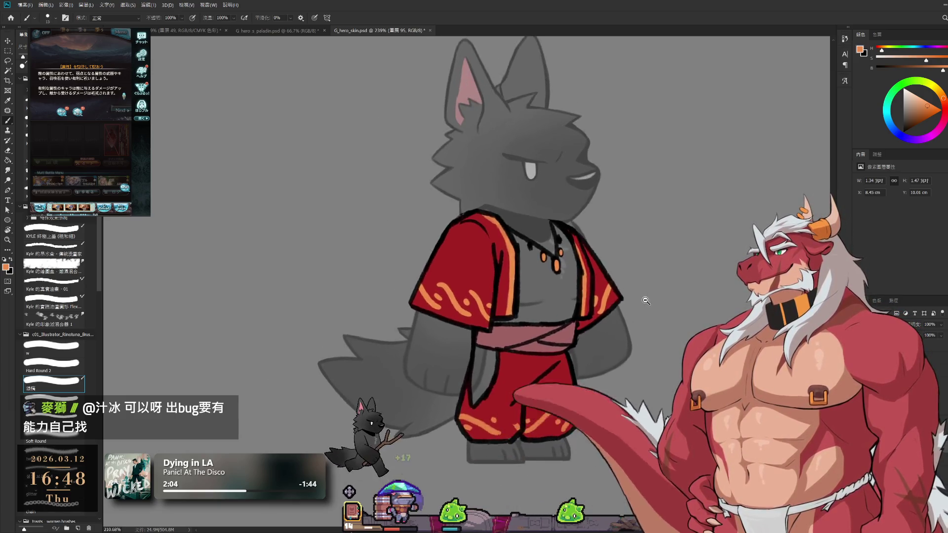
scroll(645, 300, "up", 1)
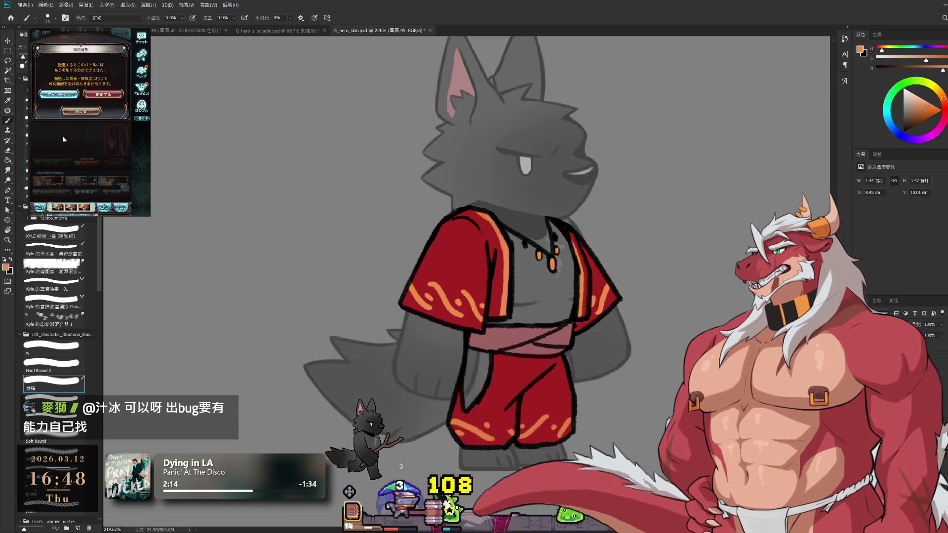
left_click(103, 94)
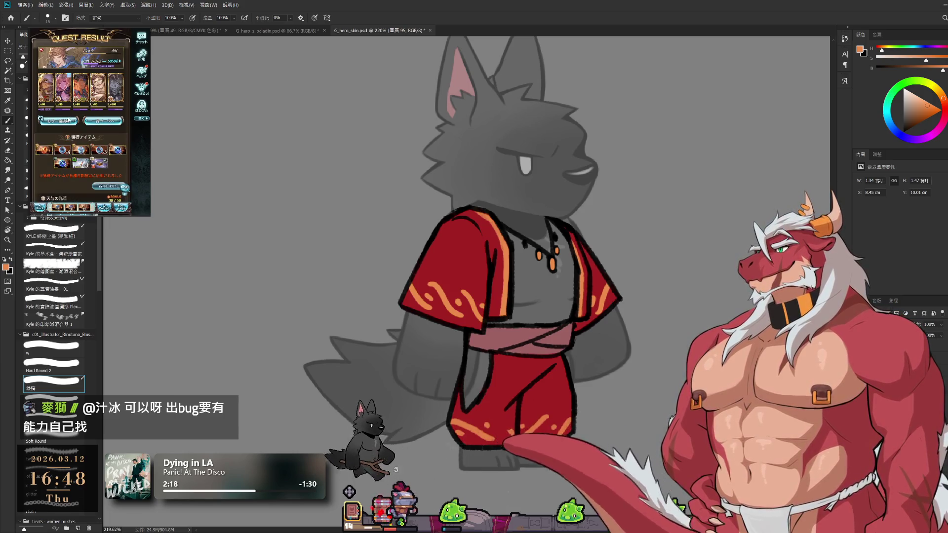
left_click(69, 120)
left_click(94, 175)
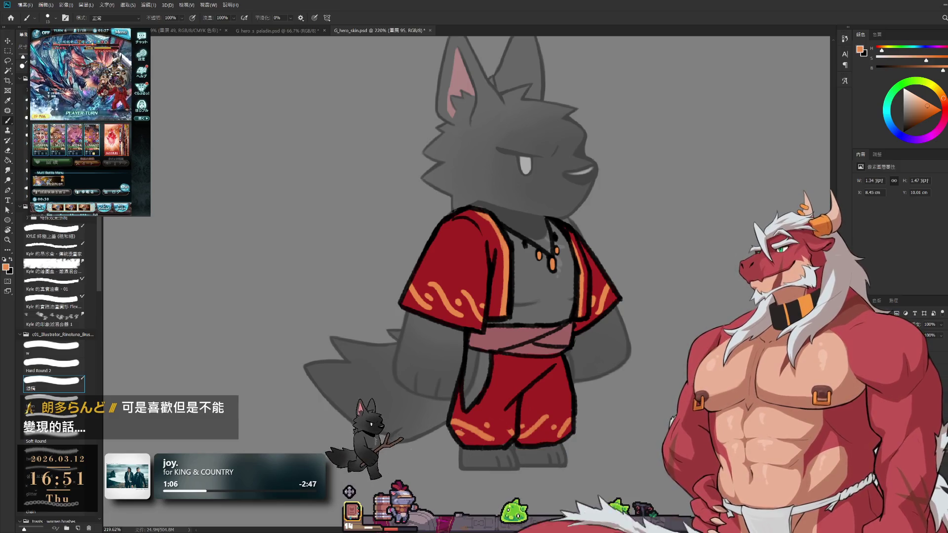
scroll(575, 247, "down", 2)
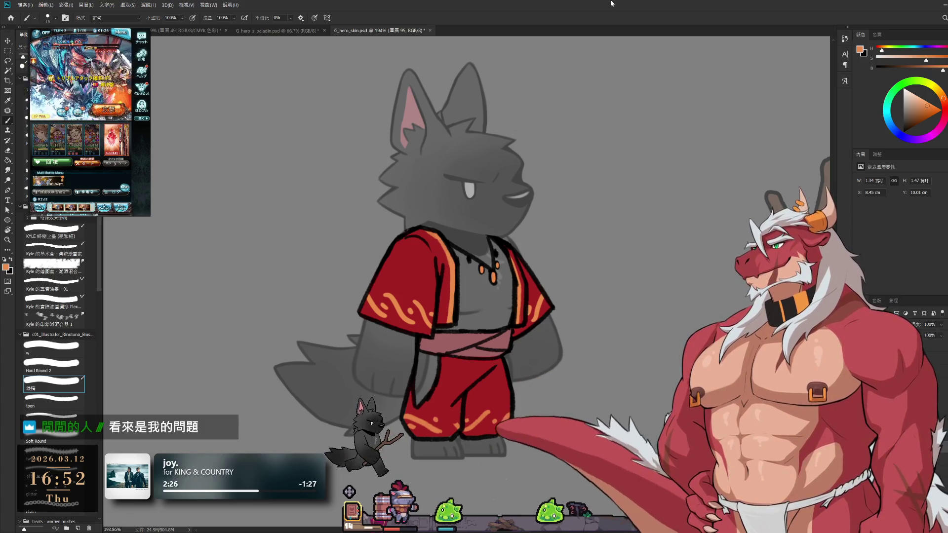
- Centre the wolf and compare the rough robe sketch against the clean line art
left_click_drag(573, 333, 662, 321)
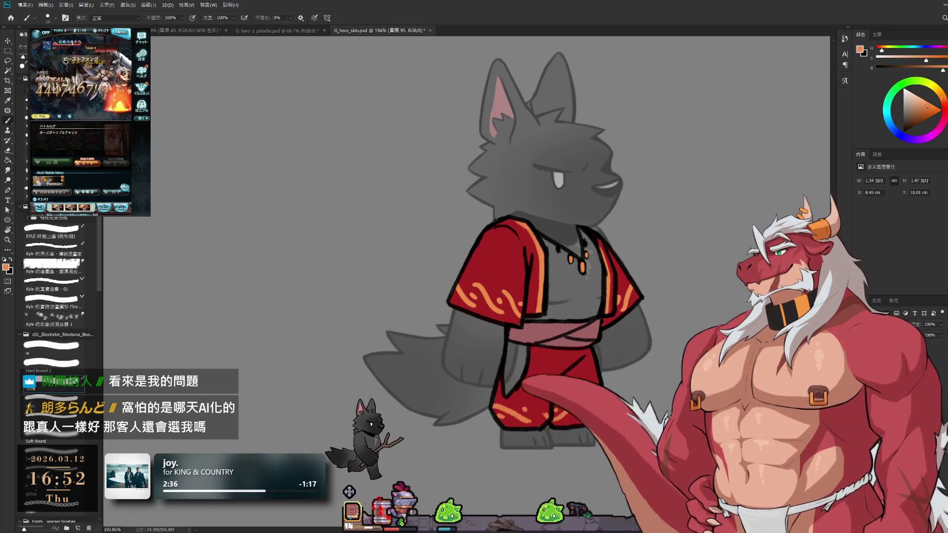
scroll(684, 338, "up", 1)
key("ctrl+z")
key("ctrl+shift+z")
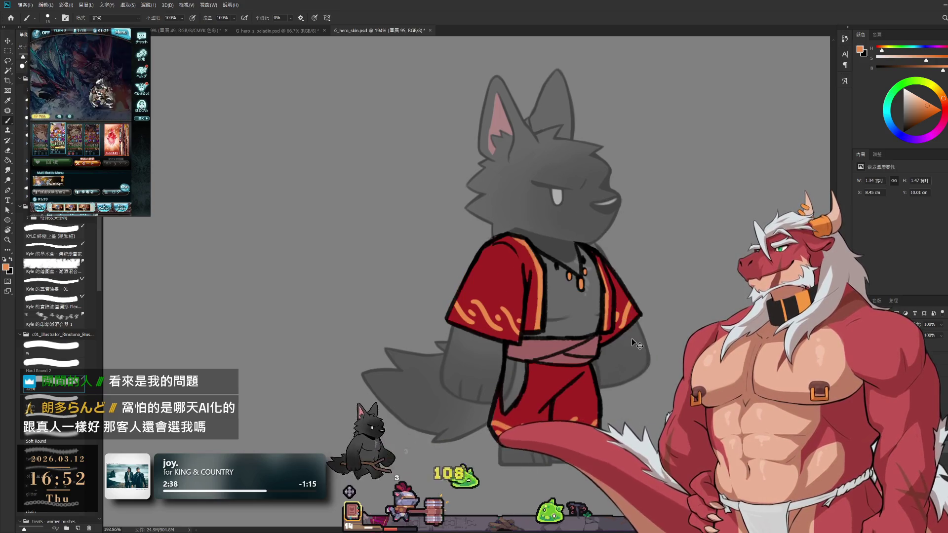
key("ctrl+z")
key("ctrl+shift+z")
key("ctrl+z")
key("ctrl+shift+z")
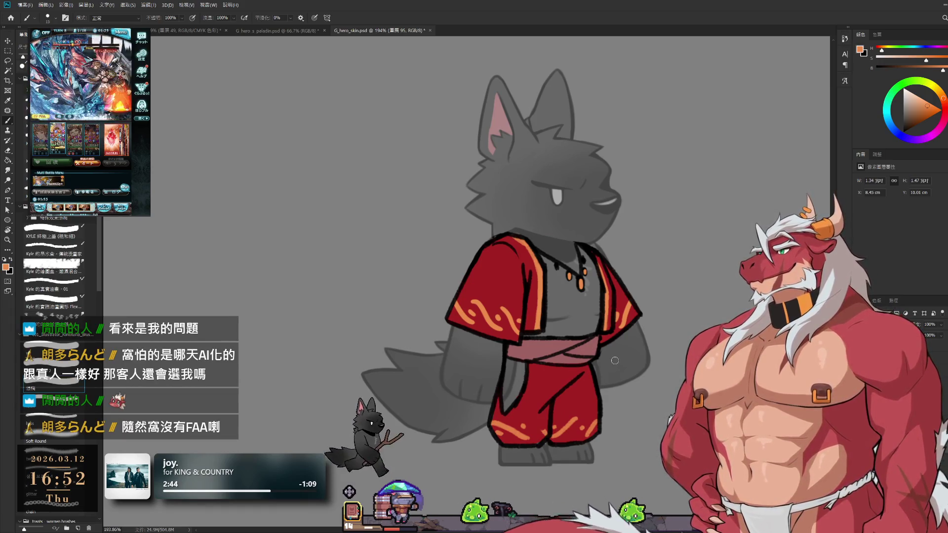
- Reset colours to black and white and settle the brush size at 20
key("d")
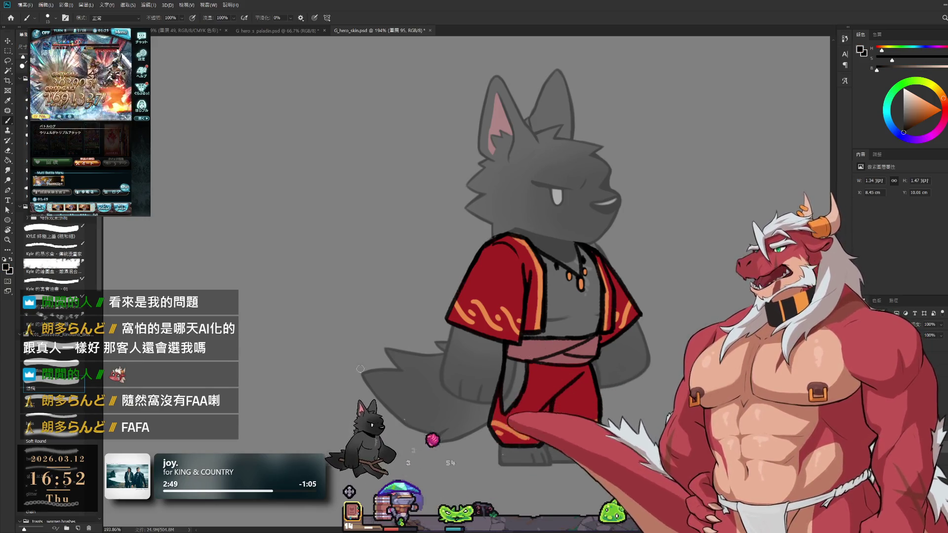
key("bracketleft")
key("bracketright")
key("bracketright")
key("bracketright")
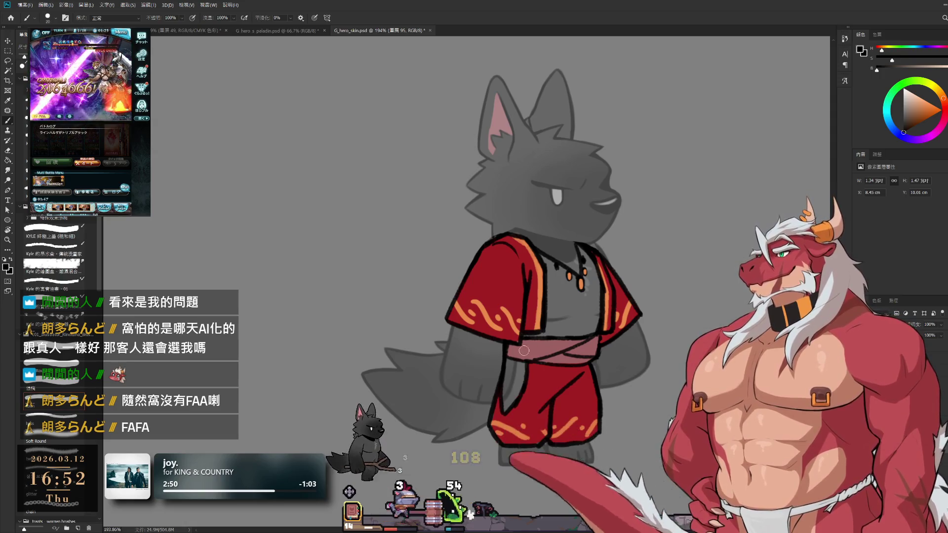
key("bracketleft")
key("bracketleft")
key("bracketleft")
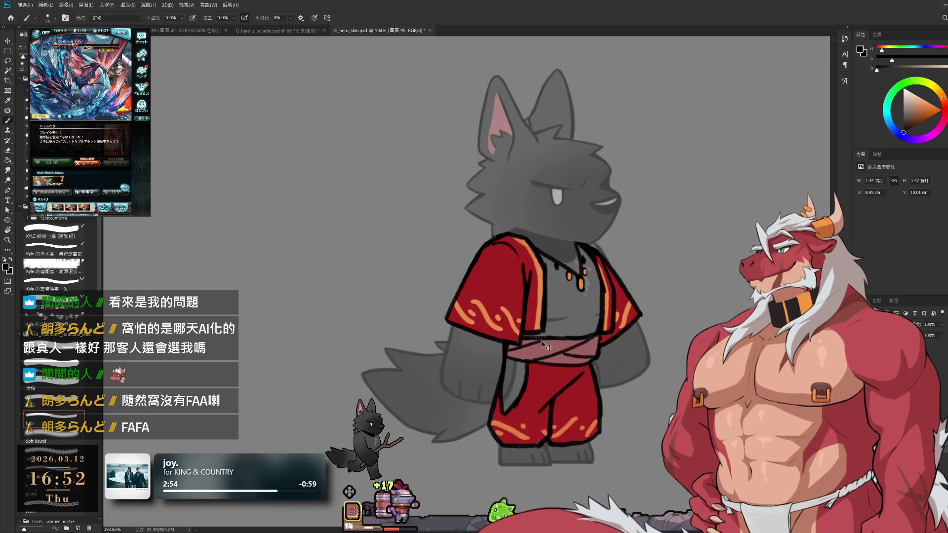
key("bracketright")
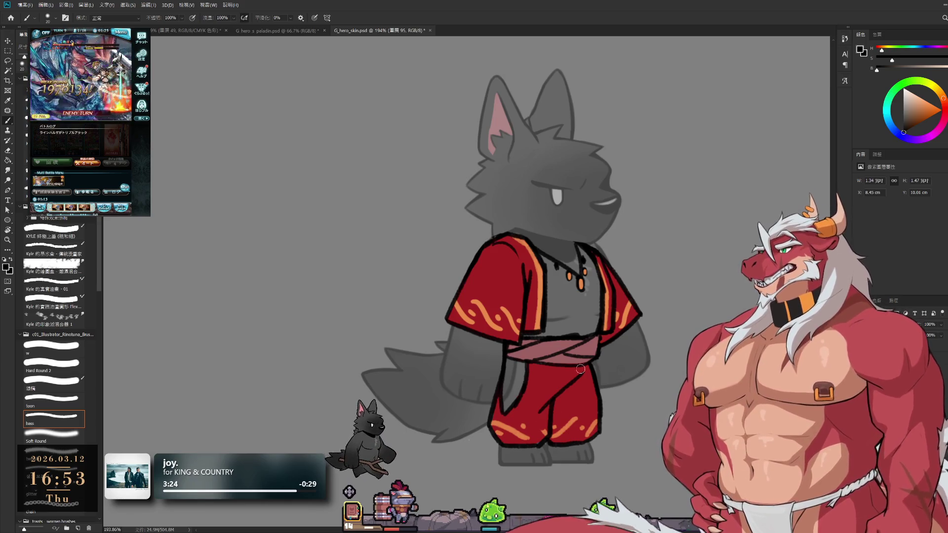
- Repaint the red robe and pink sash areas, alternating between Eraser and Brush
key("e")
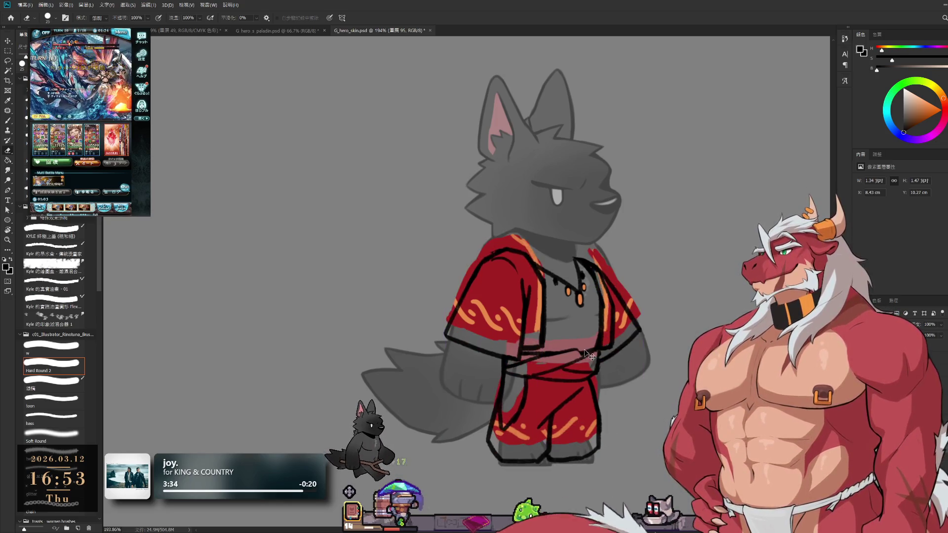
key("b")
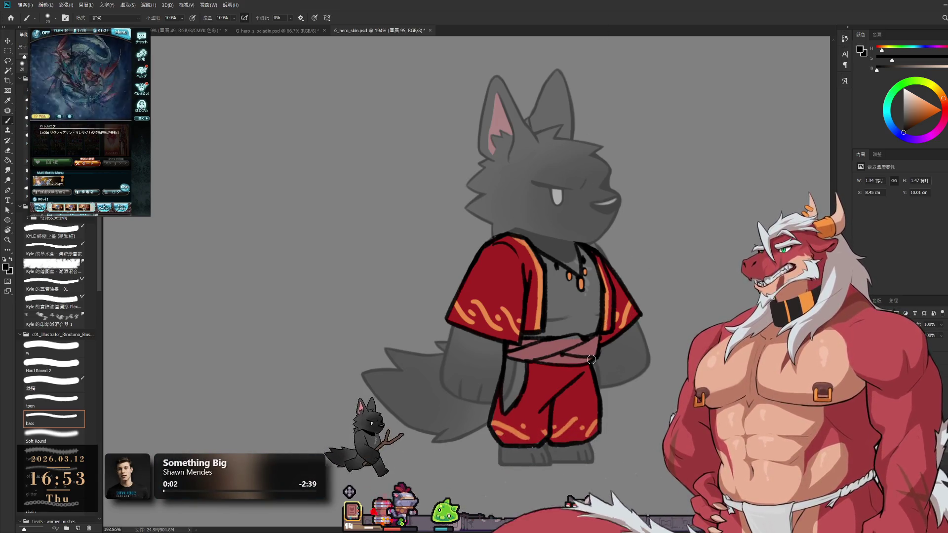
key("e")
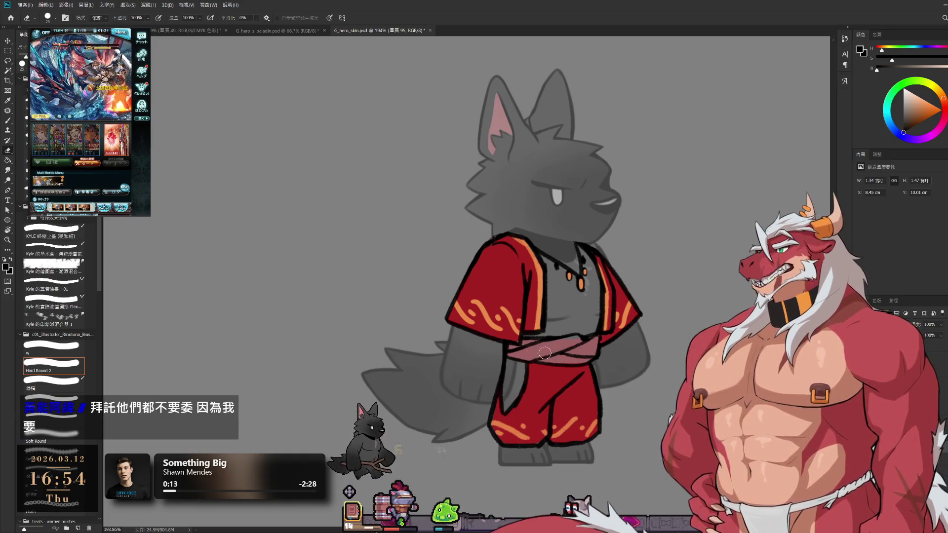
key("b")
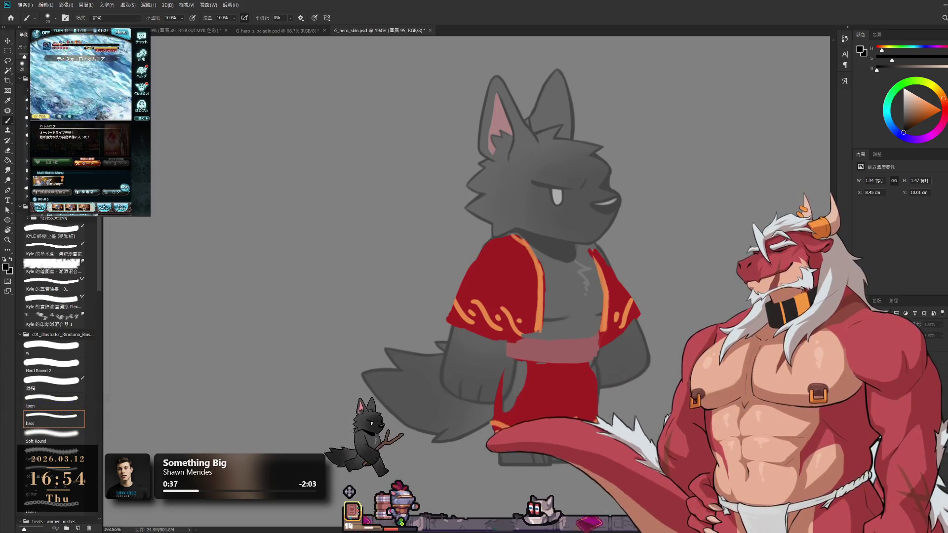
scroll(567, 324, "down", 2)
- Switch to the bass brush preset and draw a line across the wolf's forehead
scroll(567, 324, "up", 1)
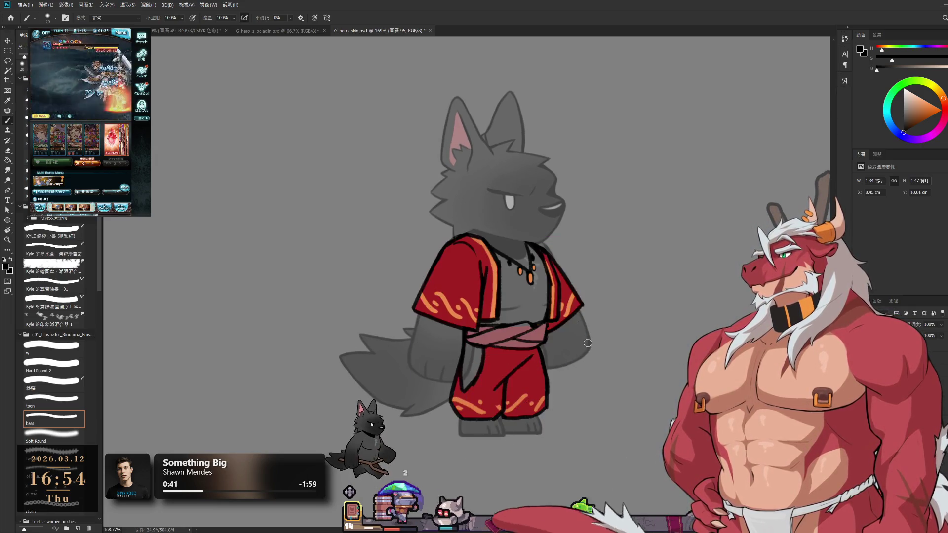
key("l")
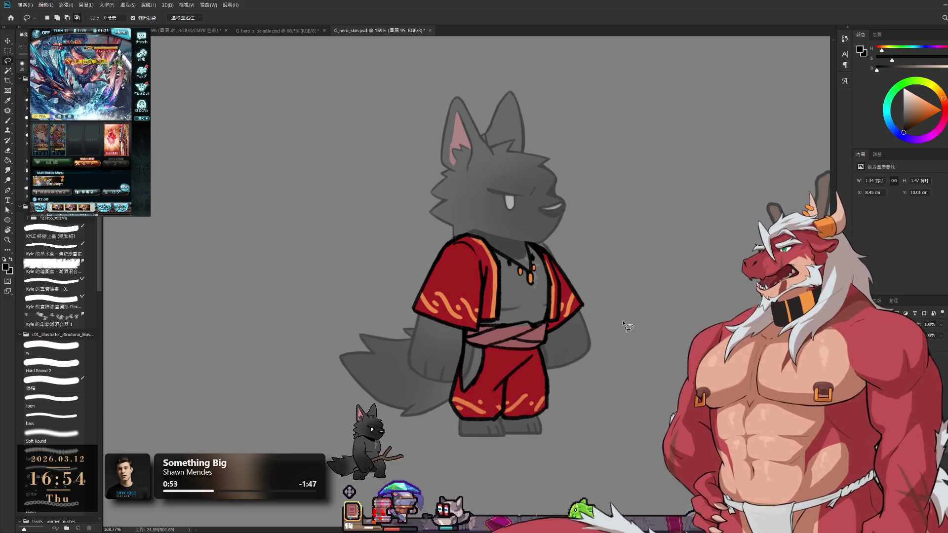
key("ctrl+g")
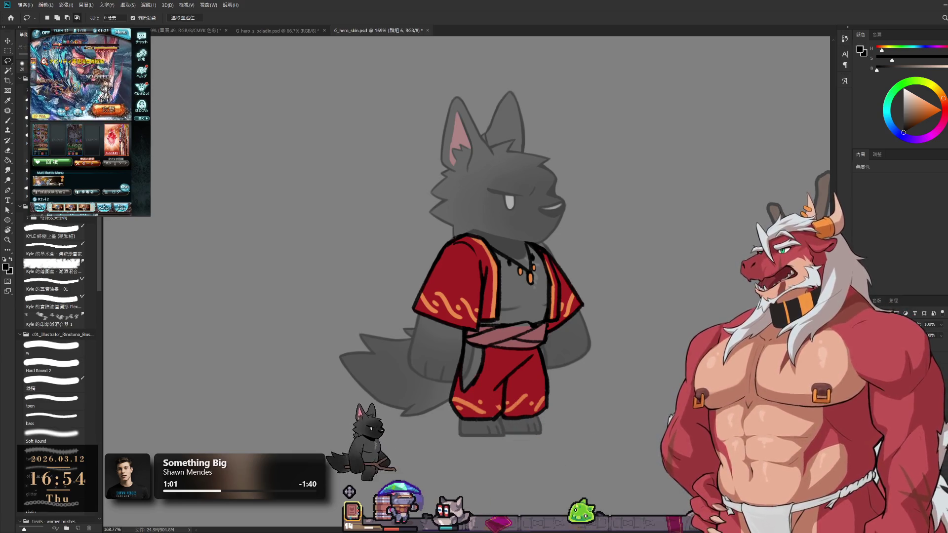
left_click(52, 416)
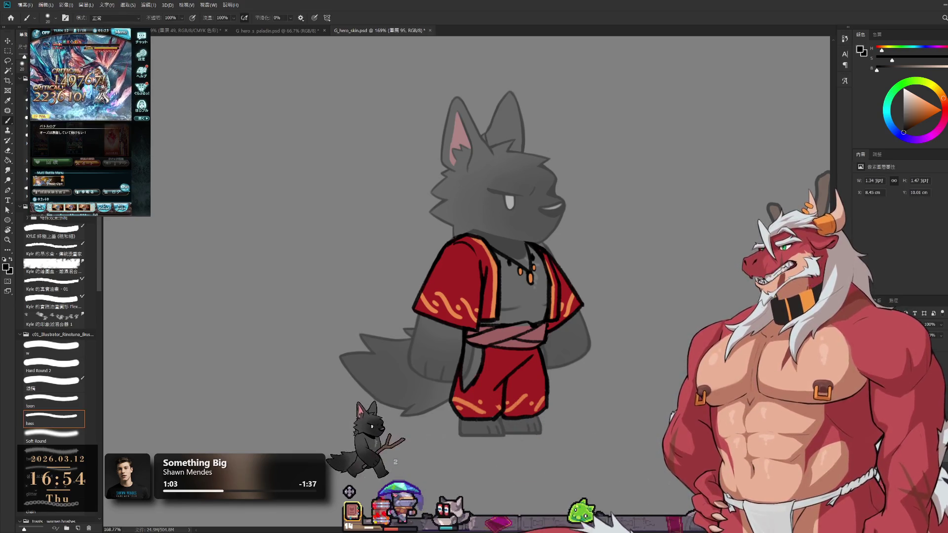
left_click_drag(546, 190, 571, 218)
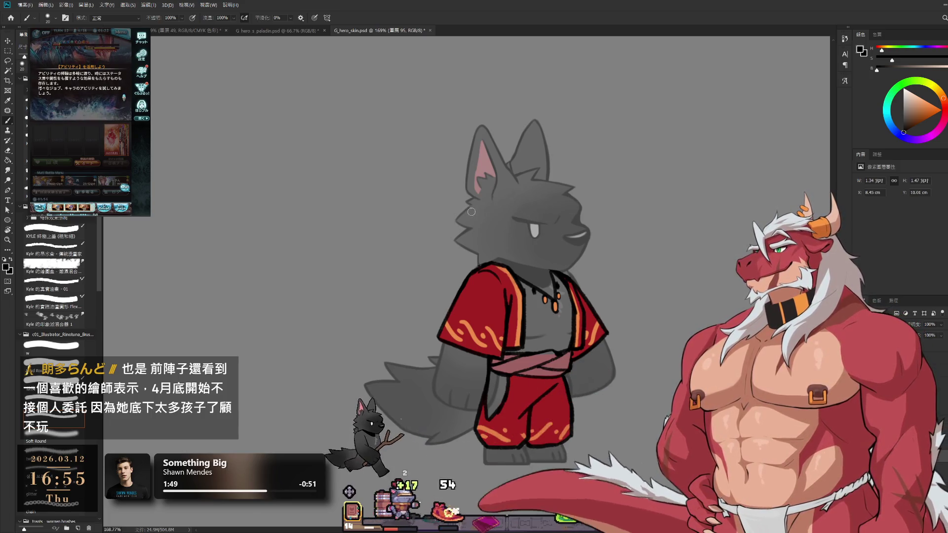
left_click_drag(468, 204, 567, 199)
- Draw a straight visor band line across the wolf's face, undoing failed attempts
key("ctrl+z")
left_click_drag(468, 211, 568, 211)
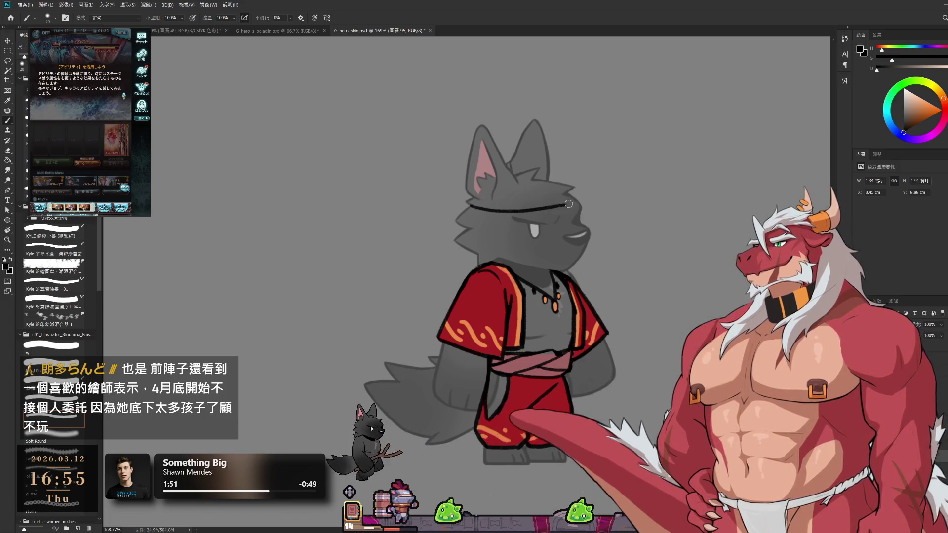
key("ctrl+z")
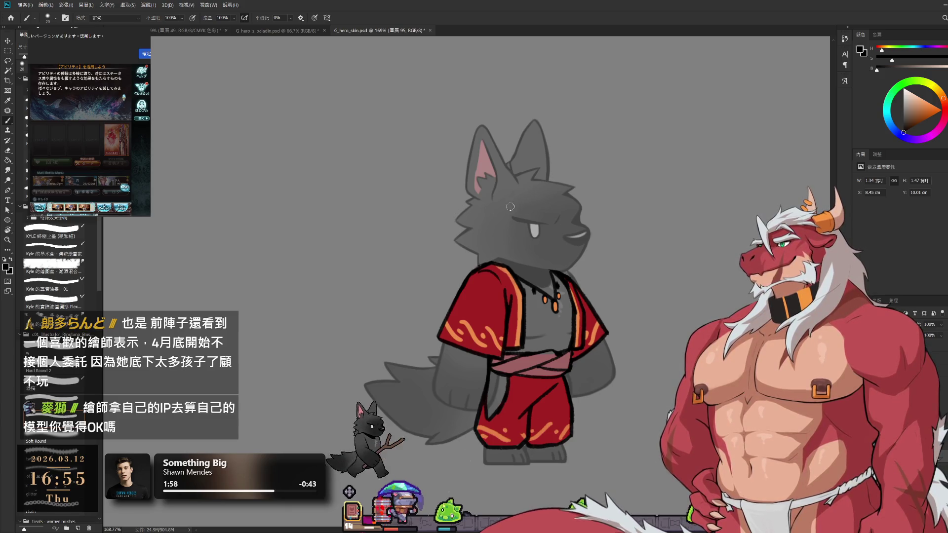
left_click(475, 203, "shift")
key("ctrl+z")
left_click_drag(473, 204, 472, 224)
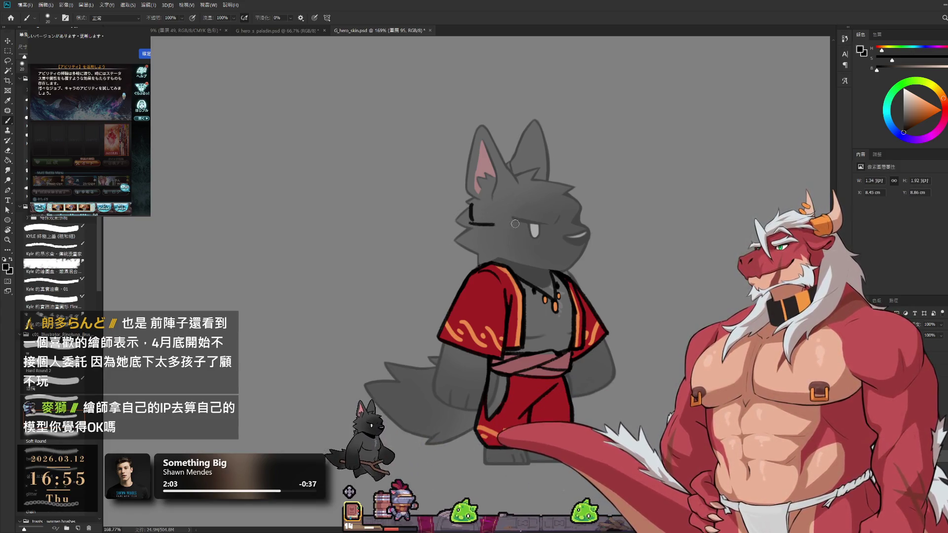
key("ctrl+z")
key("ctrl+z")
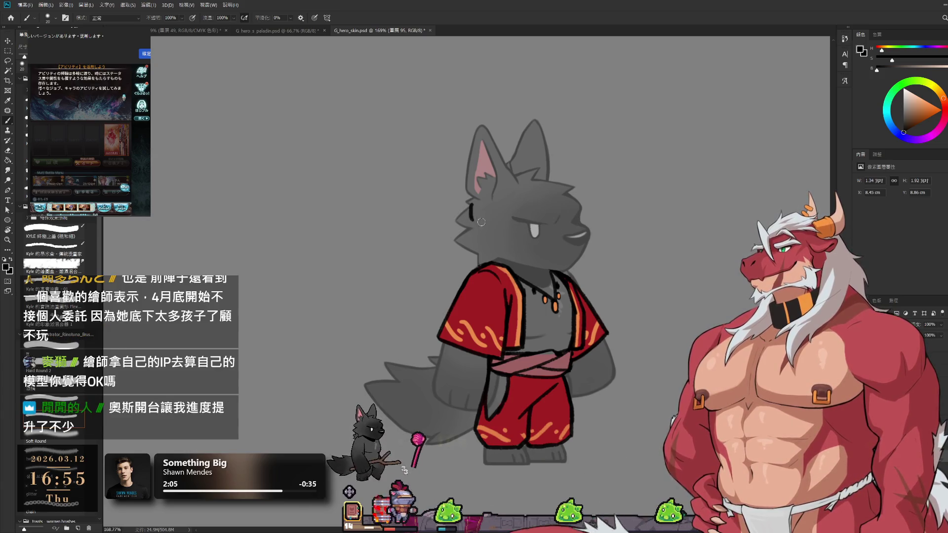
left_click_drag(472, 204, 598, 205)
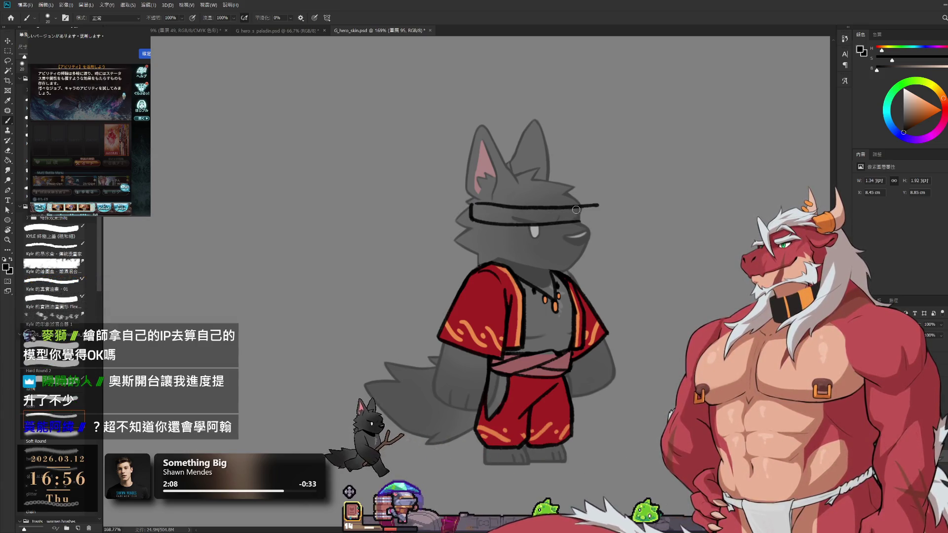
- Erase the band line's overshooting right tip and rotate the view around the visor
key("e")
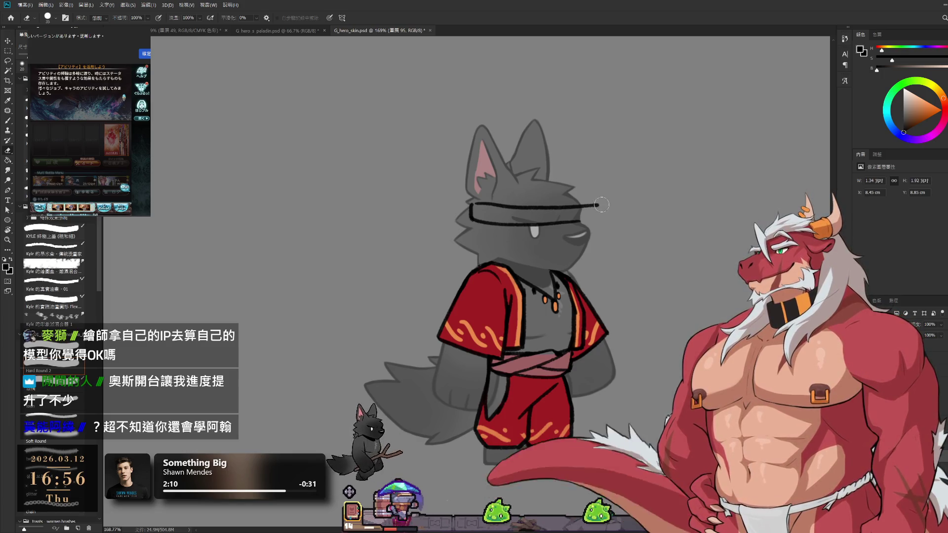
left_click_drag(600, 204, 586, 211)
key("b")
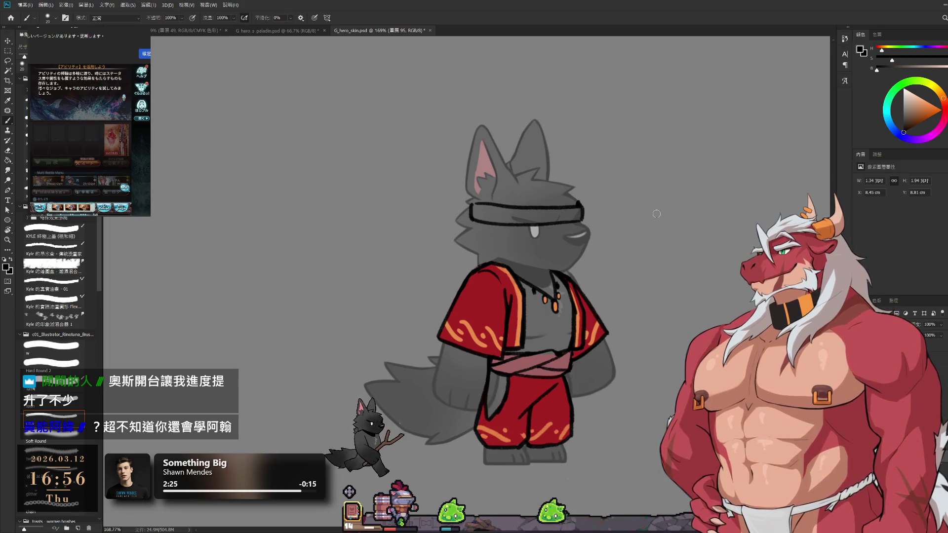
key("r")
mouse_move(648, 172)
left_mouse_down()
mouse_move(680, 317)
mouse_move(646, 396)
left_mouse_up()
scroll(574, 178, "up", 4)
key("b")
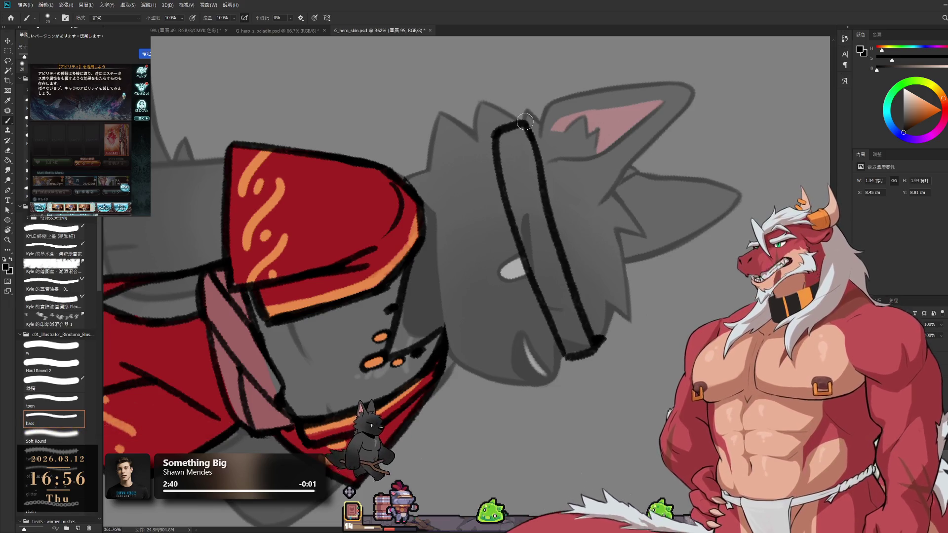
key("e")
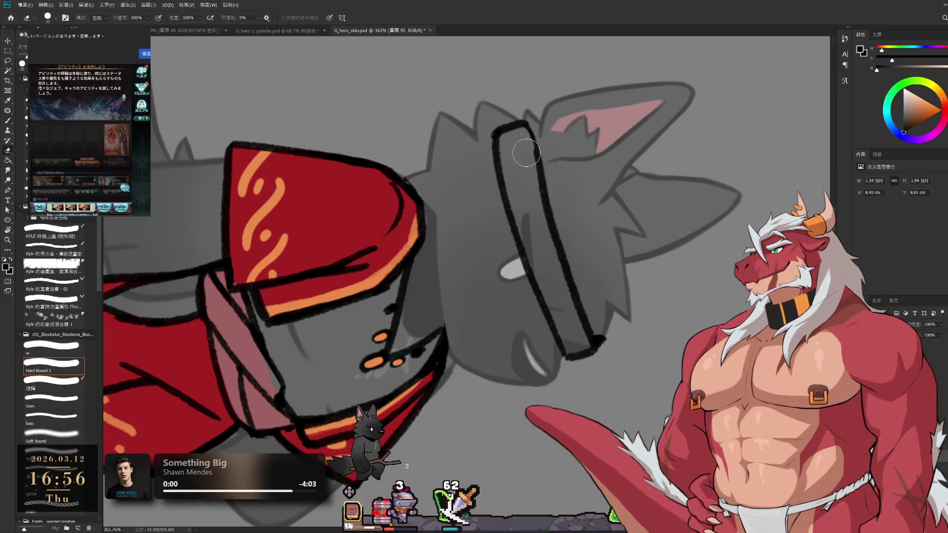
key("b")
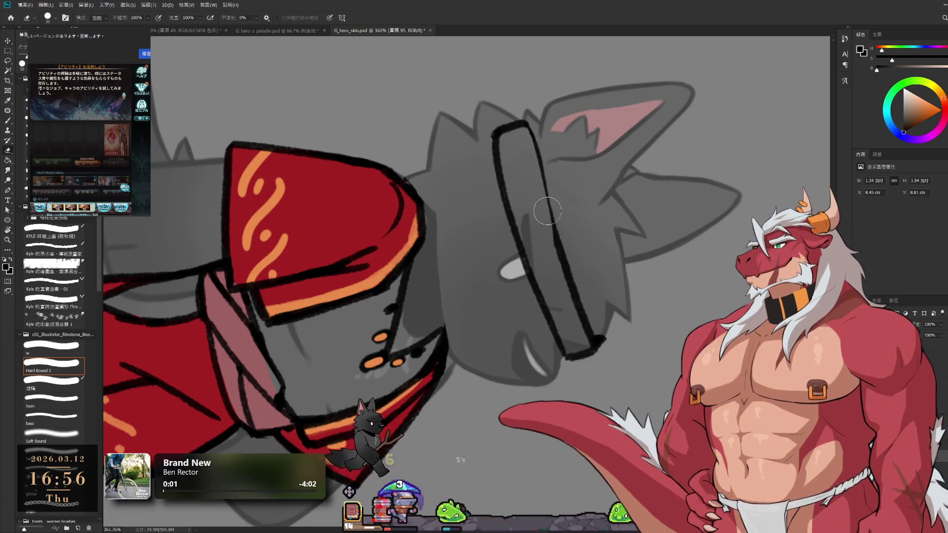
left_click_drag(529, 128, 561, 269)
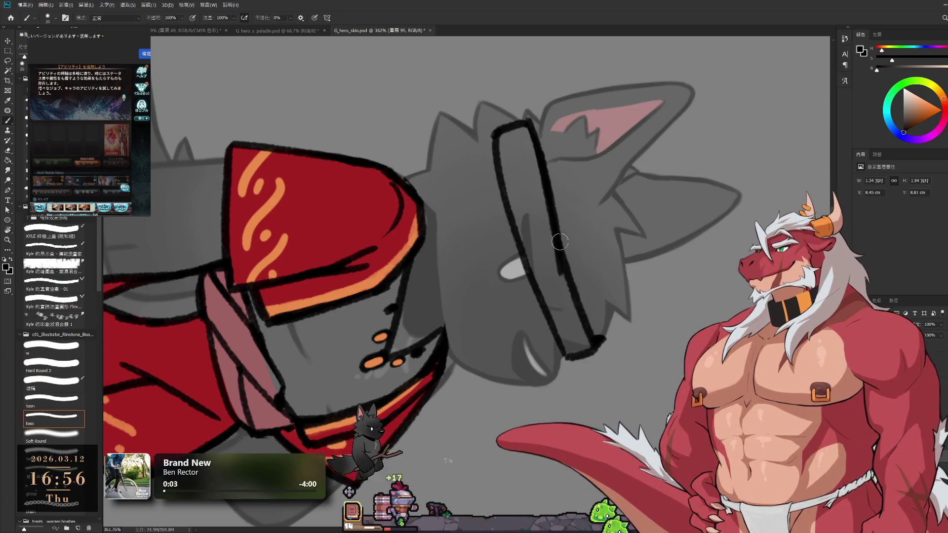
key("ctrl+z")
left_click_drag(531, 123, 556, 226)
key("ctrl+z")
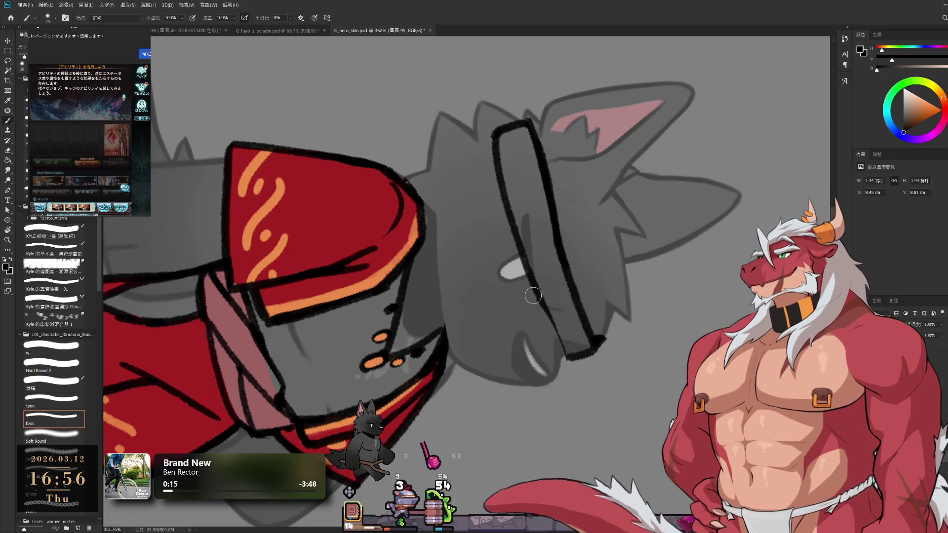
key("r")
mouse_move(560, 347)
left_mouse_down()
mouse_move(656, 212)
mouse_move(566, 95)
mouse_move(520, 75)
left_mouse_up()
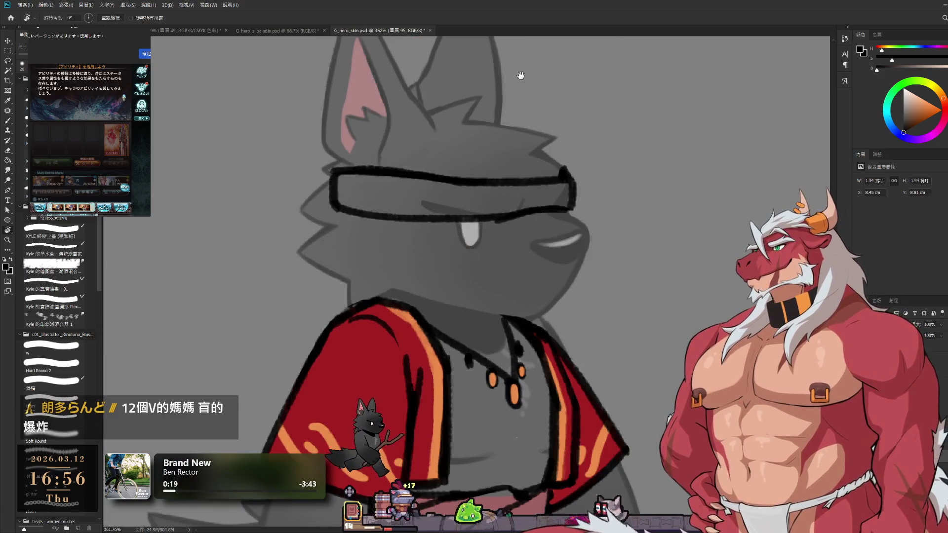
- Replace the heavy lower visor stroke with a thinner one and erase part of it
left_click_drag(536, 189, 621, 190)
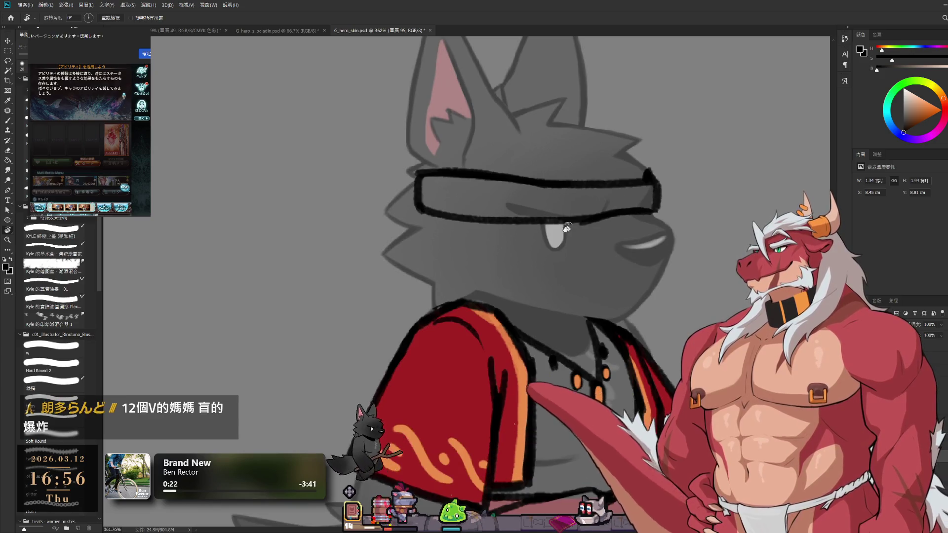
key("b")
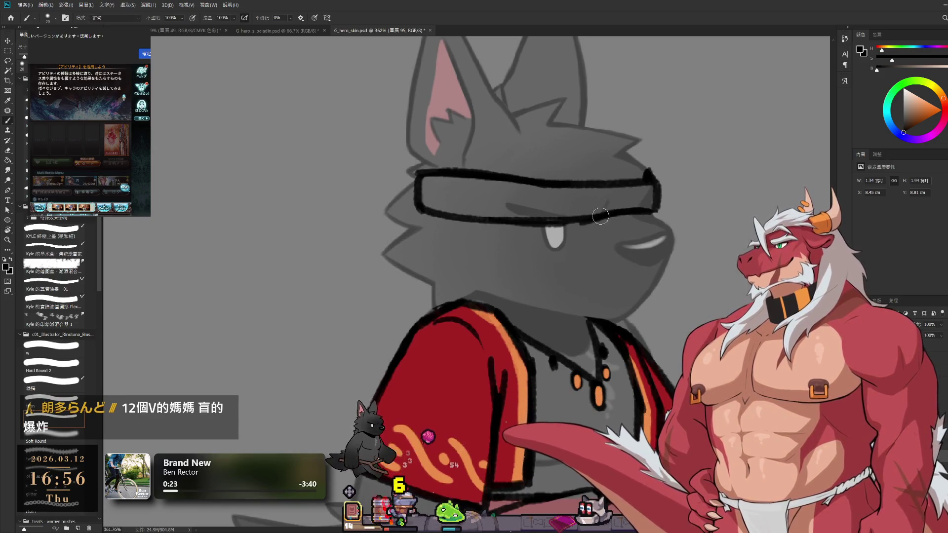
key("ctrl+z")
key("ctrl+shift+z")
key("ctrl+z")
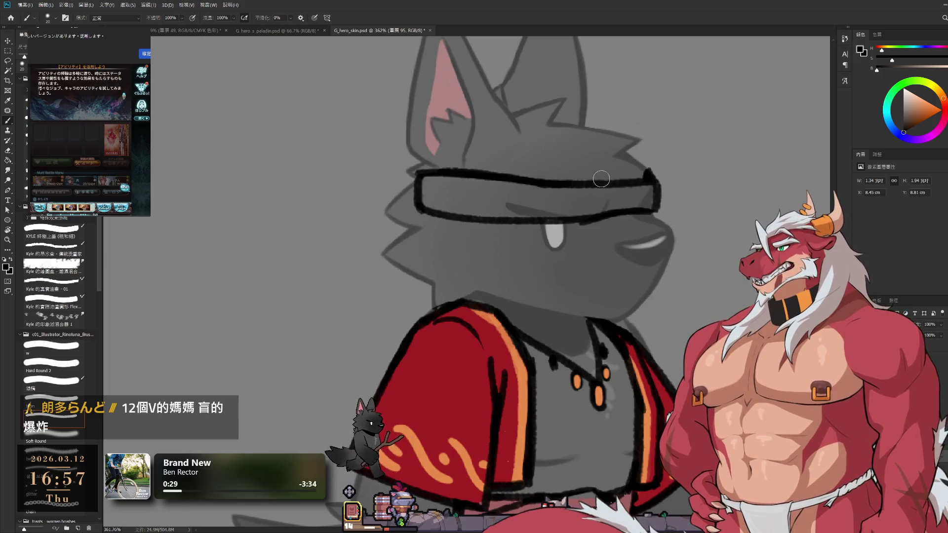
key("e")
mouse_move(499, 213)
left_mouse_down()
mouse_move(583, 212)
mouse_move(497, 207)
mouse_move(547, 230)
left_mouse_up()
- Retry extending the visor's lower edge, then draw a line along its top edge
key("b")
key("ctrl+z")
key("ctrl+z")
key("ctrl+z")
mouse_move(491, 221)
left_mouse_down()
mouse_move(548, 230)
mouse_move(595, 212)
mouse_move(584, 215)
left_mouse_up()
key("ctrl+z")
key("ctrl+z")
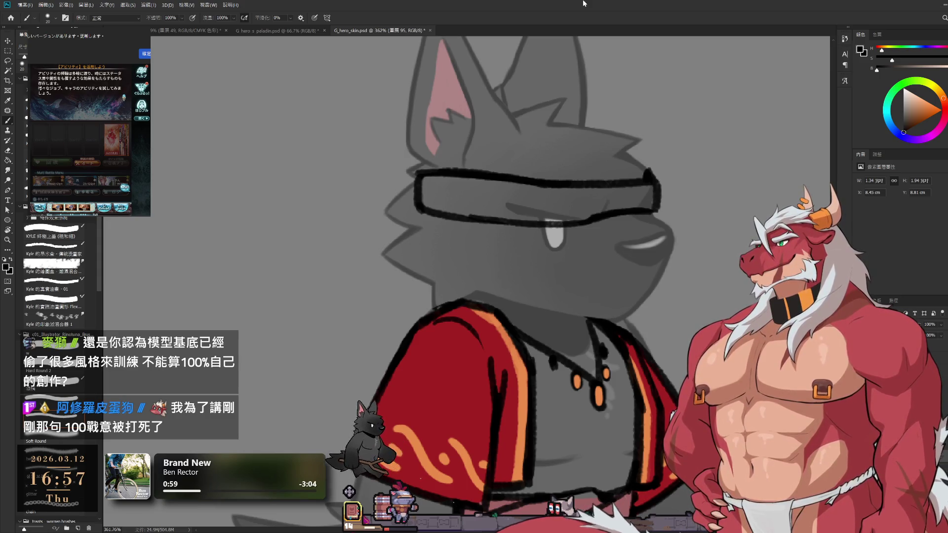
key("e")
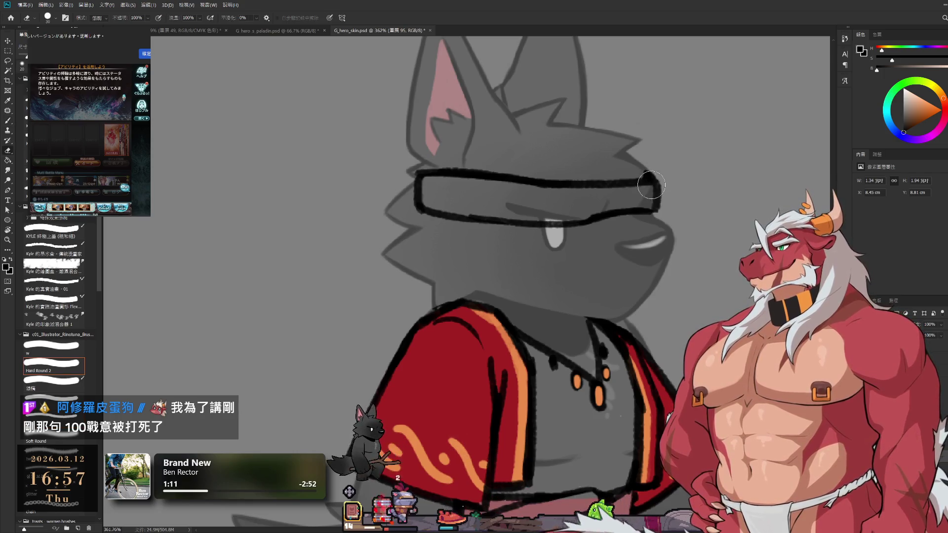
key("b")
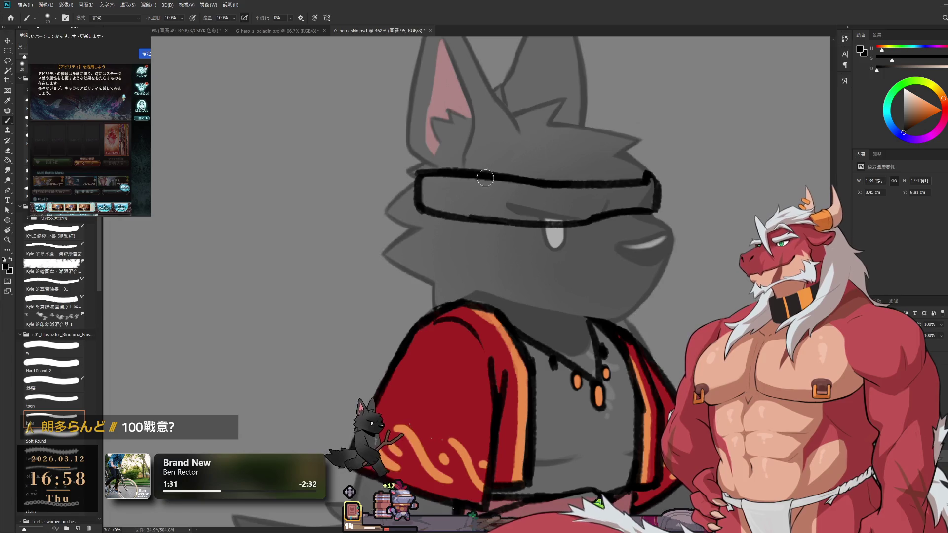
left_click_drag(416, 183, 536, 183)
- Redraw the line along the visor's top edge until it sits right
key("ctrl+z")
left_click_drag(416, 182, 565, 183)
key("ctrl+z")
key("ctrl+z")
left_click_drag(415, 184, 582, 186)
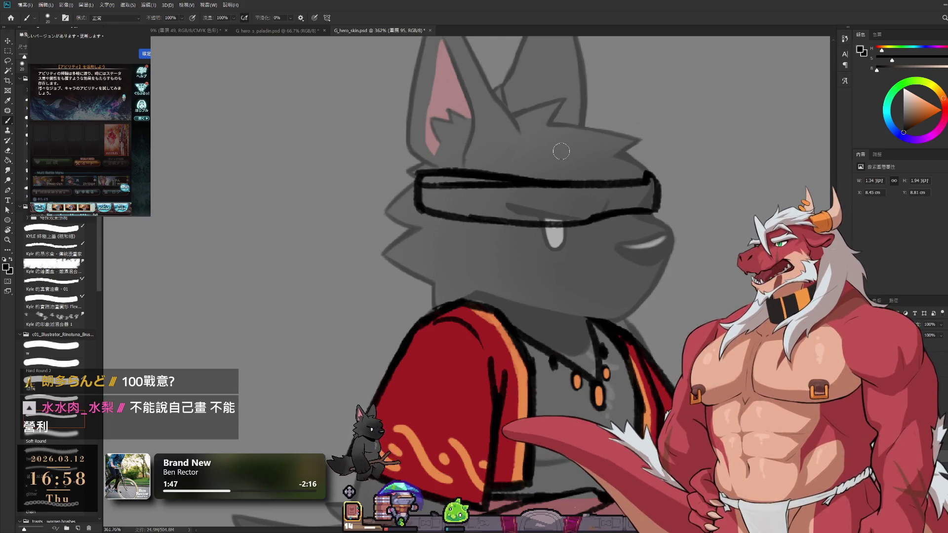
- Shrink the brush to 10 and extend the visor's right corner downward
key("bracketleft")
key("bracketleft")
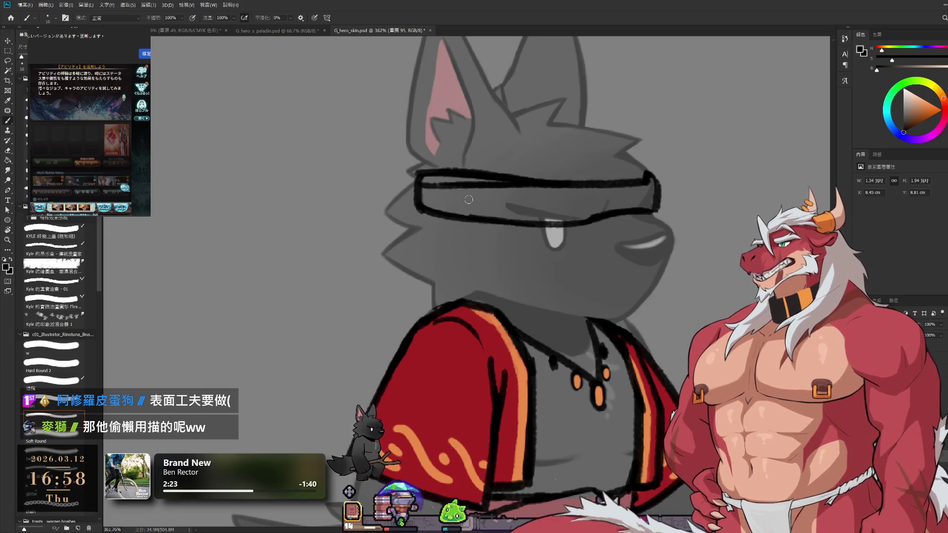
key("e")
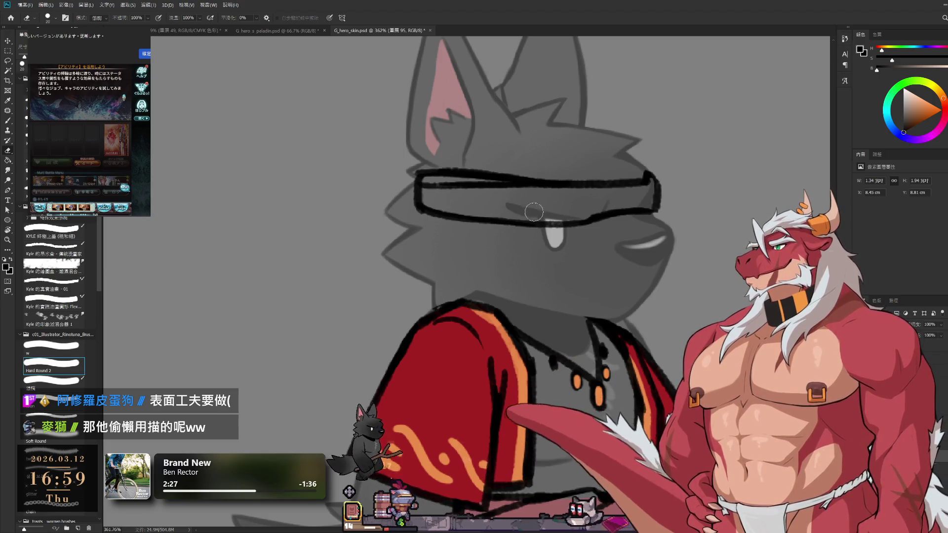
key("b")
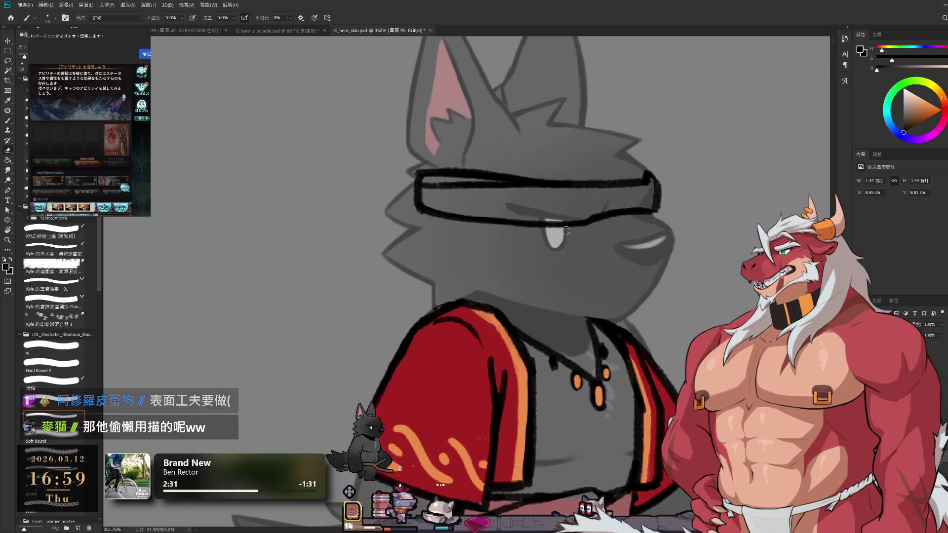
key("e")
key("b")
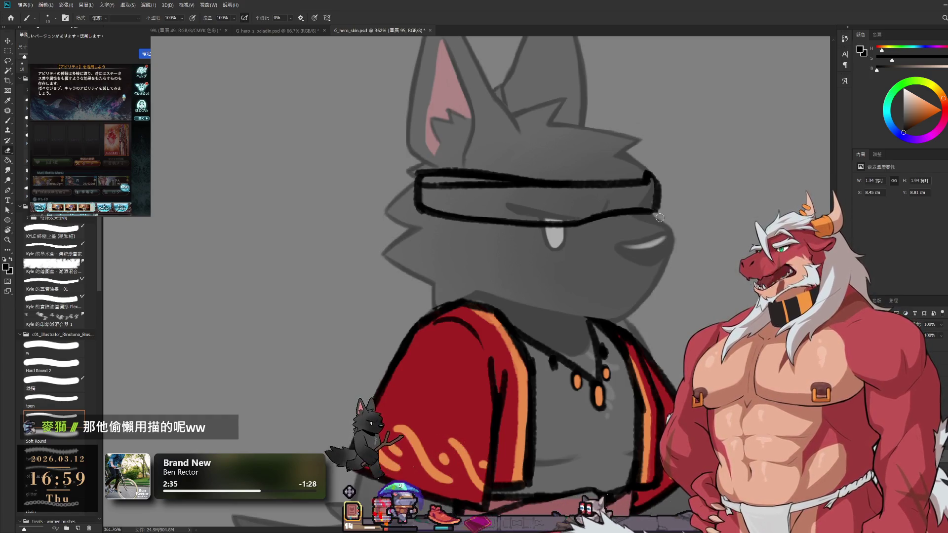
left_click_drag(655, 209, 658, 219)
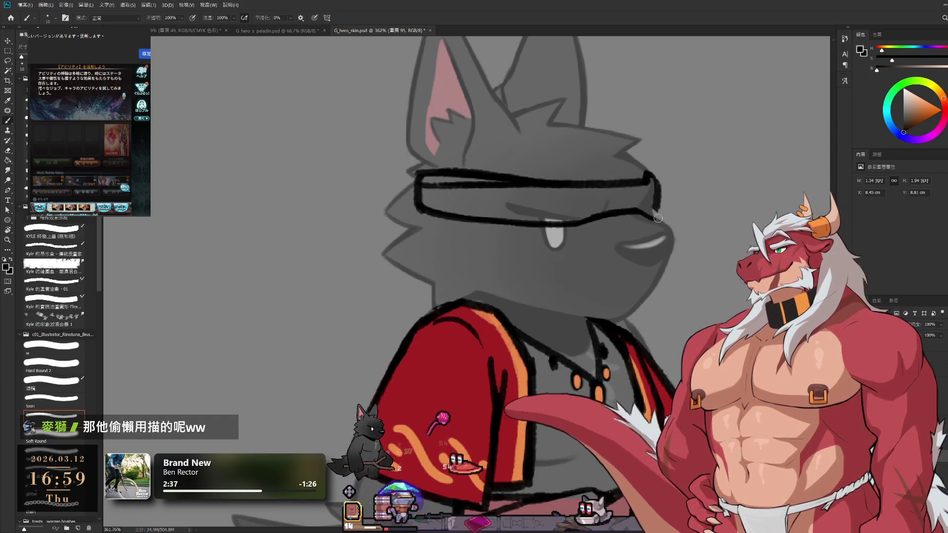
key("e")
key("b")
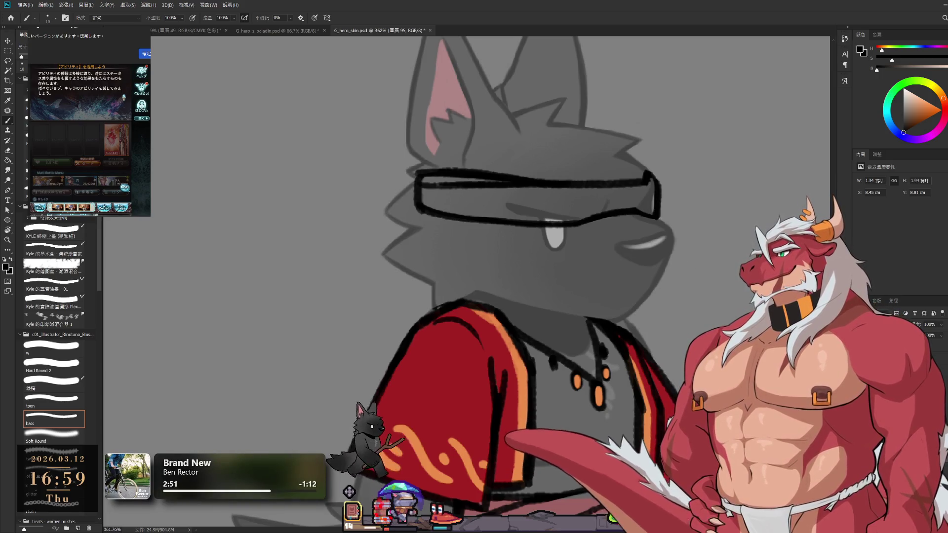
- Sample the jacket's red and fill the visor band with a Hard Round brush
left_click(458, 373, "alt")
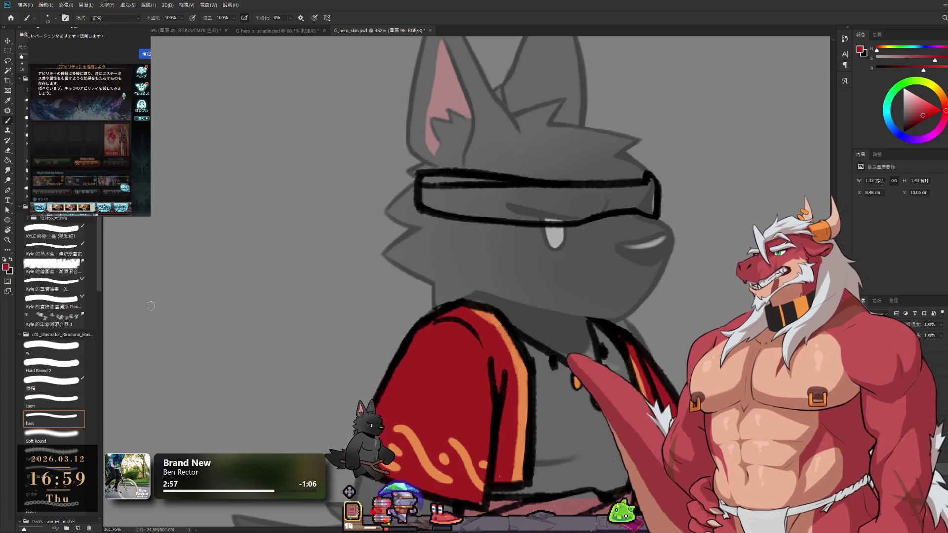
left_click(73, 363)
key("bracketright")
left_click_drag(429, 188, 481, 186)
mouse_move(468, 194)
left_mouse_down()
mouse_move(444, 203)
mouse_move(597, 205)
left_mouse_up()
mouse_move(465, 172)
left_mouse_down()
mouse_move(584, 195)
mouse_move(591, 210)
mouse_move(631, 204)
mouse_move(641, 193)
mouse_move(651, 206)
left_mouse_up()
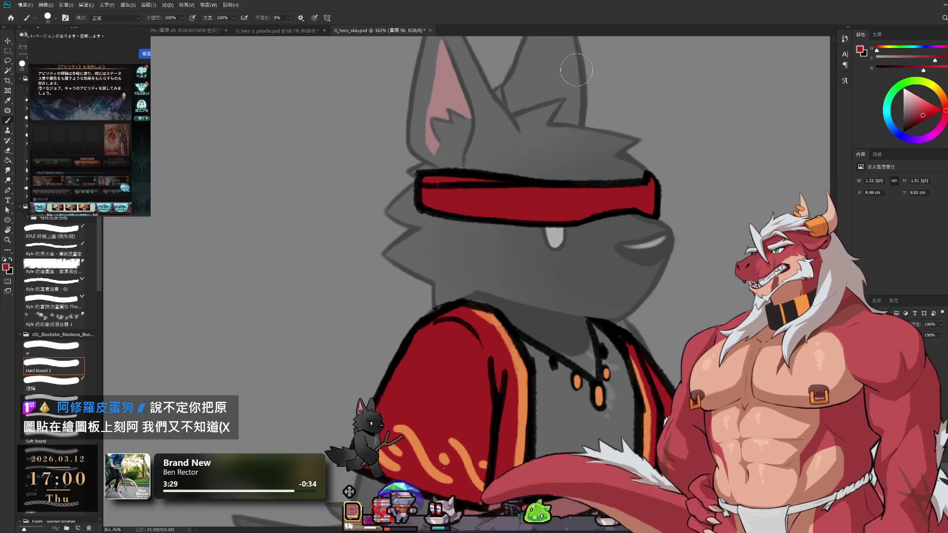
- Paint two diagonal orange stripes sampled from the shirt across the visor
left_click(524, 383, "alt")
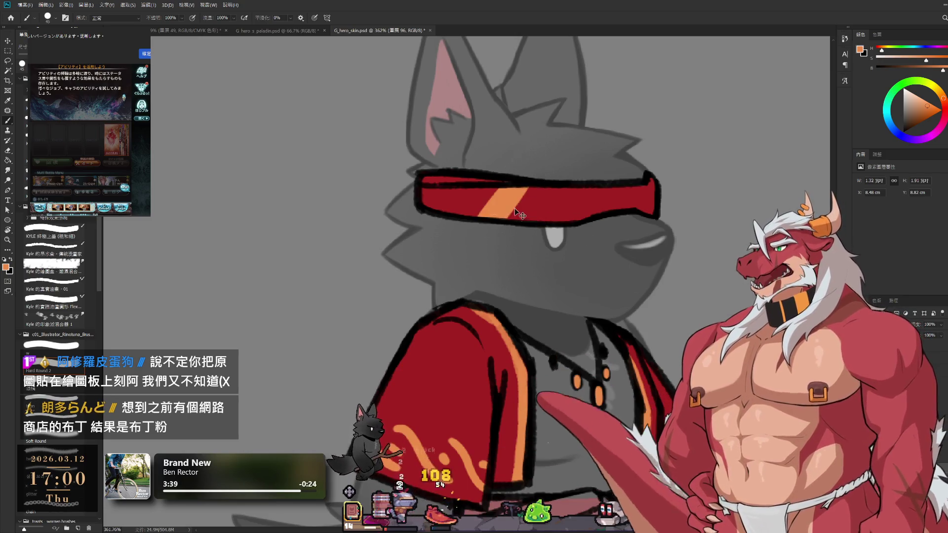
key("bracketright")
key("bracketright")
left_click_drag(485, 213, 520, 190)
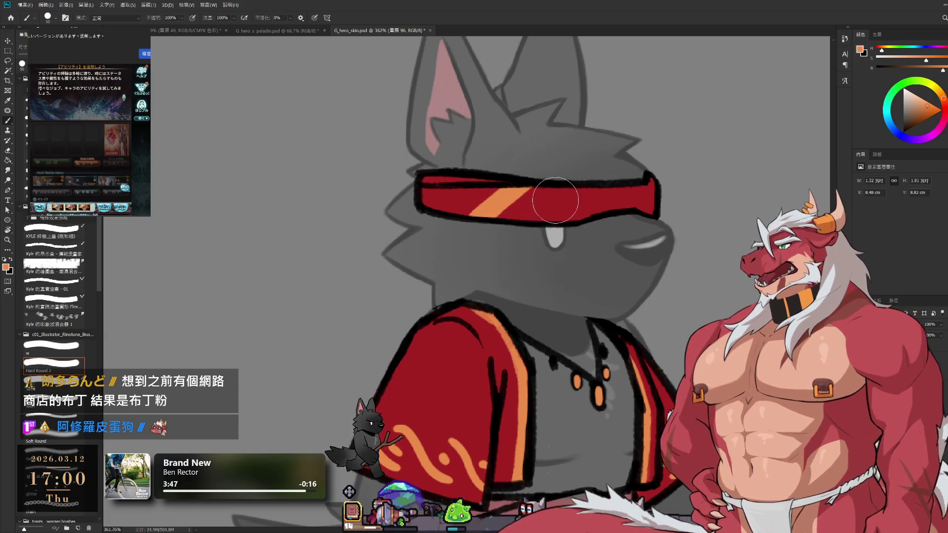
key("bracketleft")
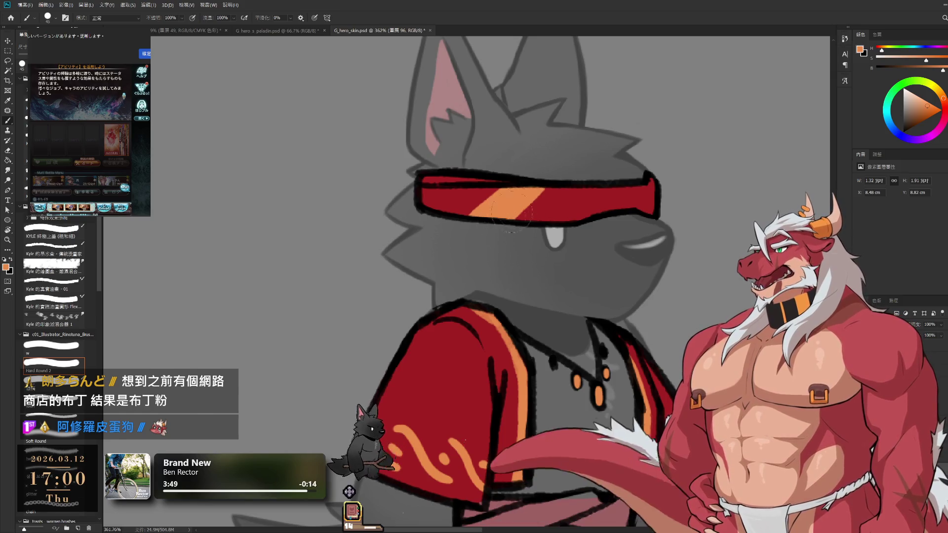
key("bracketleft")
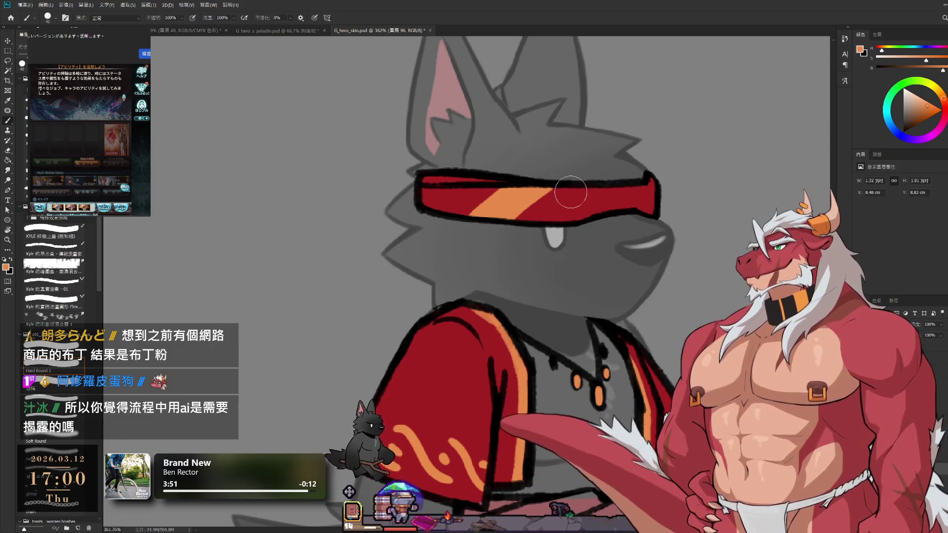
left_click_drag(538, 220, 579, 190)
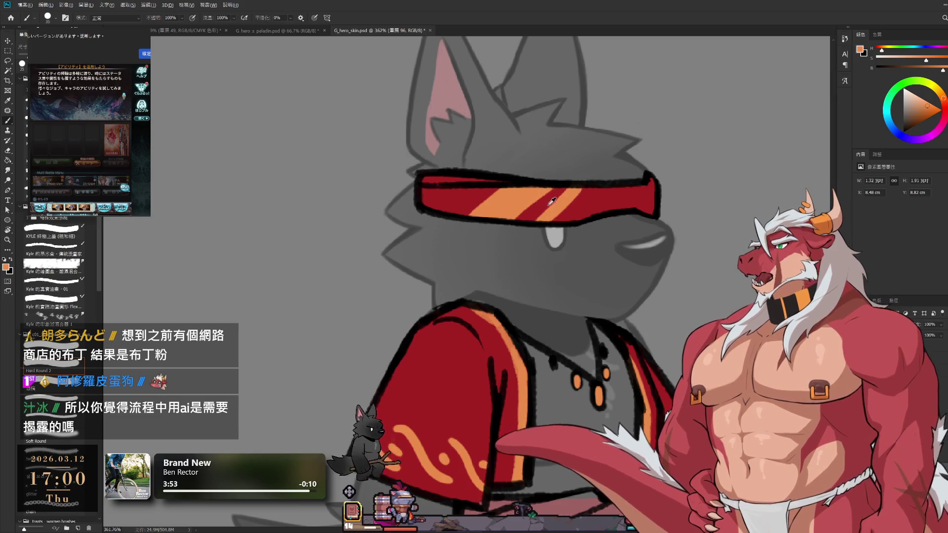
left_click(546, 201, "alt")
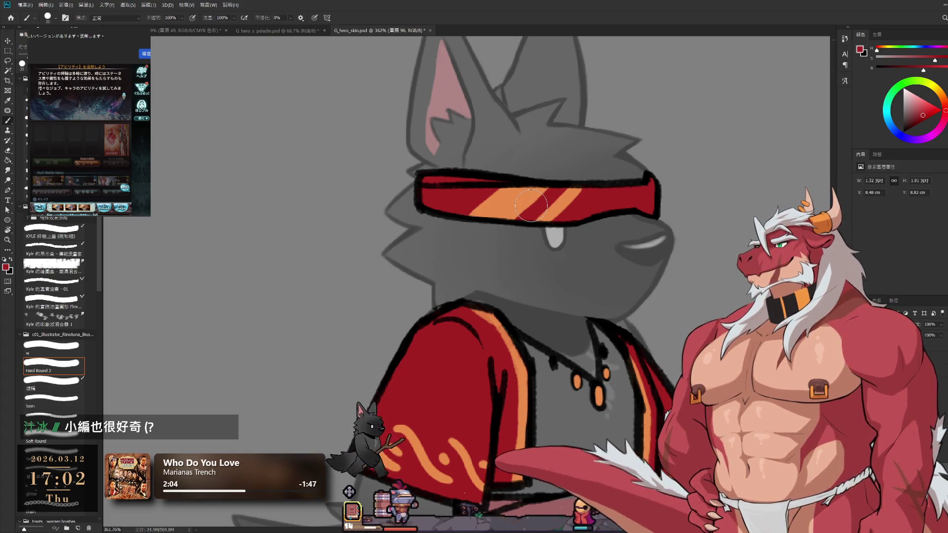
- Sample the visor stripe's orange and zoom out to about 208% to see the whole wolf
left_click(494, 212, "alt")
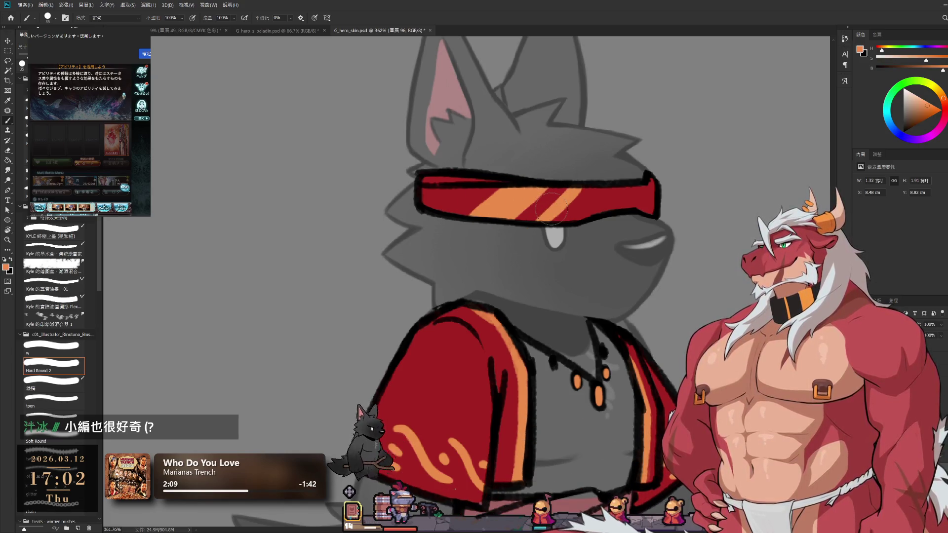
mouse_move(575, 218)
left_mouse_down()
mouse_move(533, 213)
mouse_move(556, 256)
mouse_move(499, 257)
mouse_move(544, 241)
left_mouse_up()
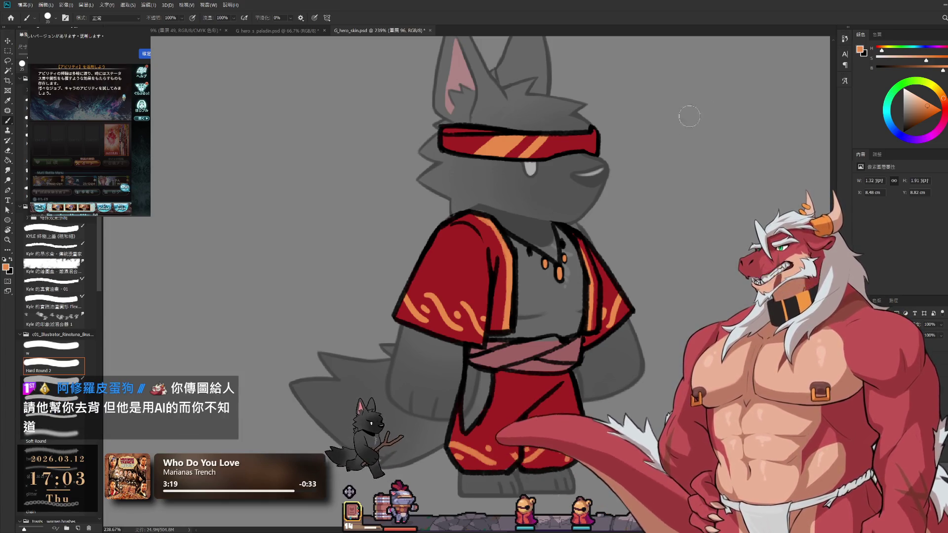
- Clear the game's tutorial, class-up, friend-request and battle screens, then step back to the layer below
left_click(92, 91)
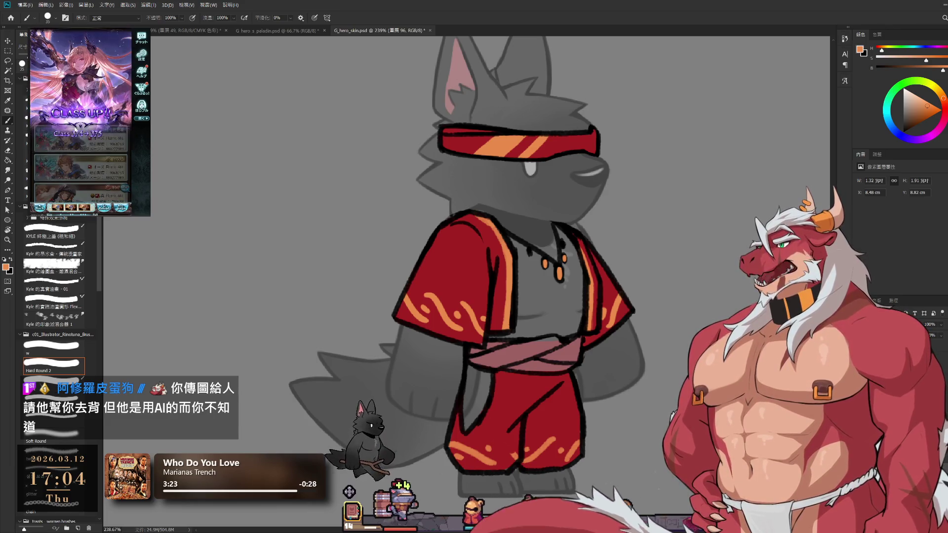
left_click(74, 129)
left_click(103, 151)
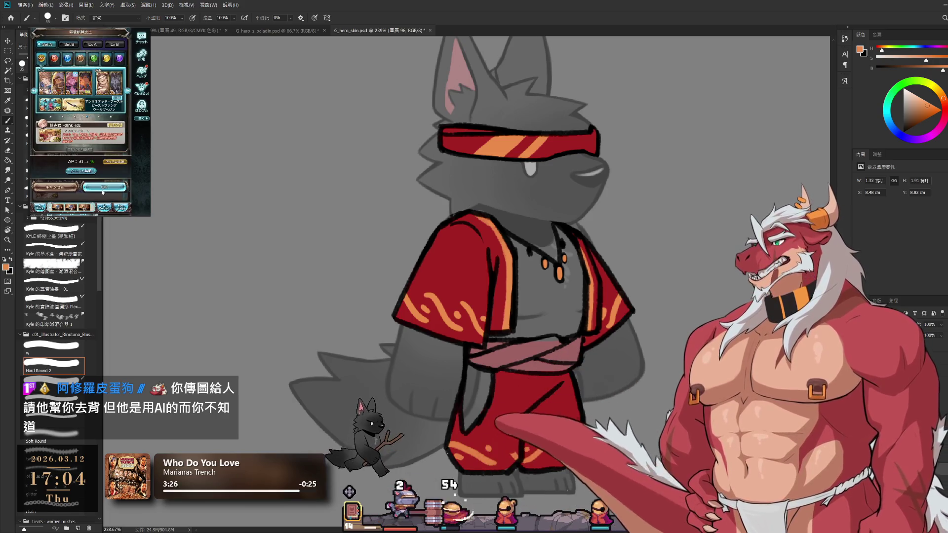
left_click(102, 188)
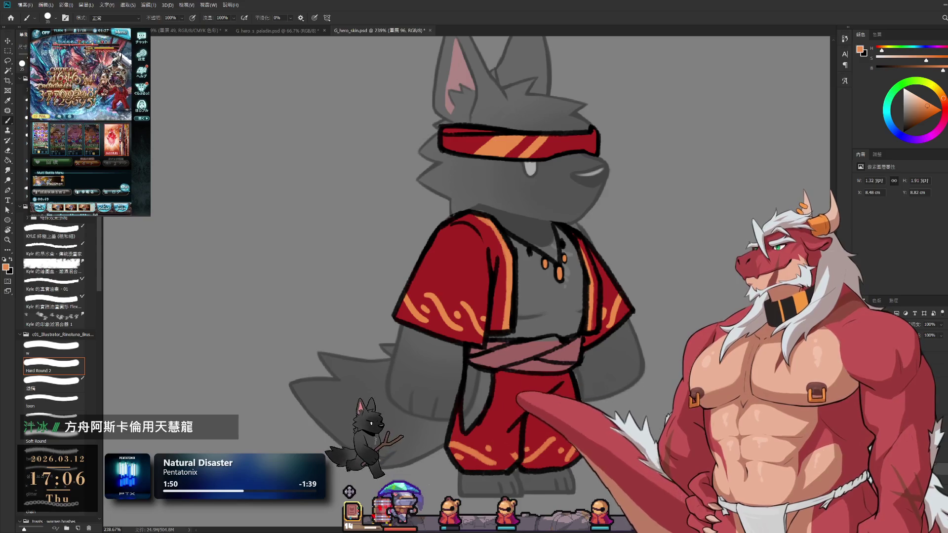
key("ctrl+z")
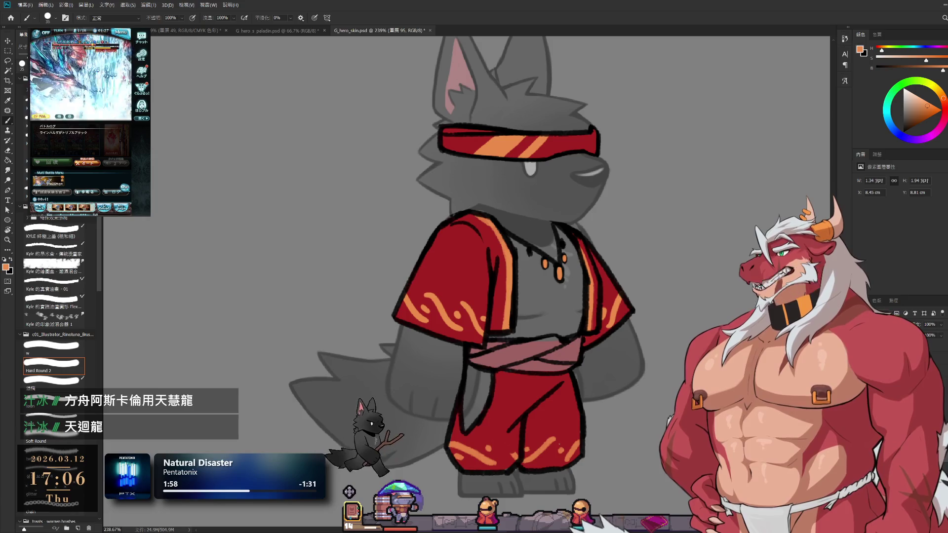
- Make layer 96 active, sample the sash's muted pink, and zoom out to show staff and sword
scroll(584, 344, "down", 3)
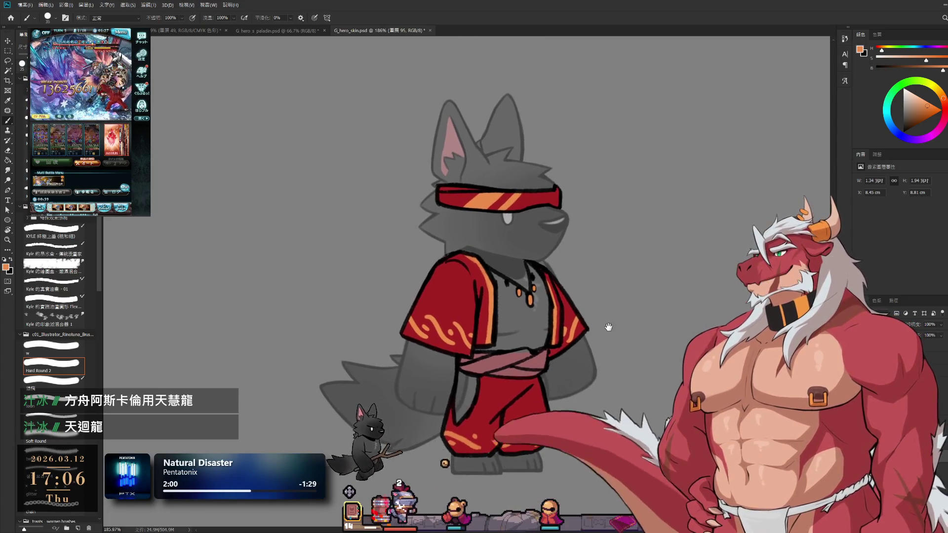
key("ctrl+shift+z")
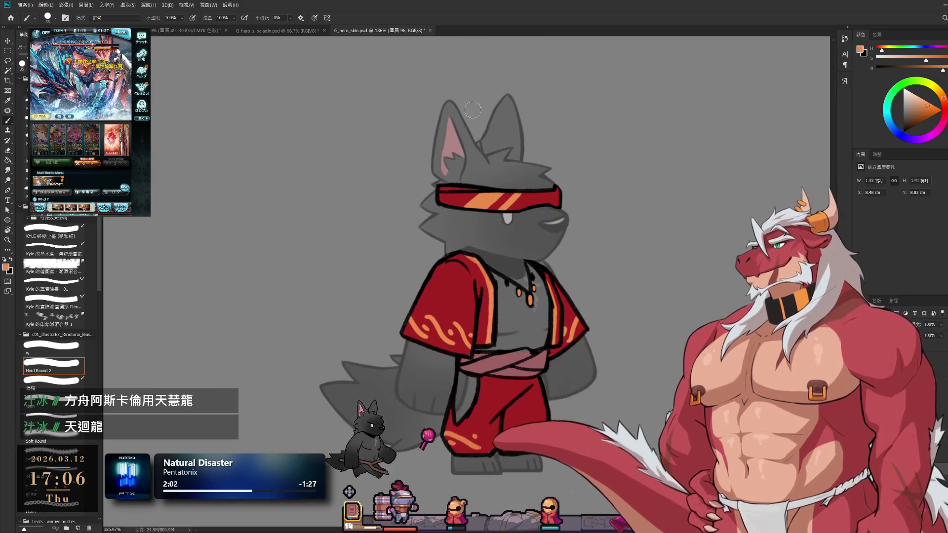
left_click(493, 364, "alt")
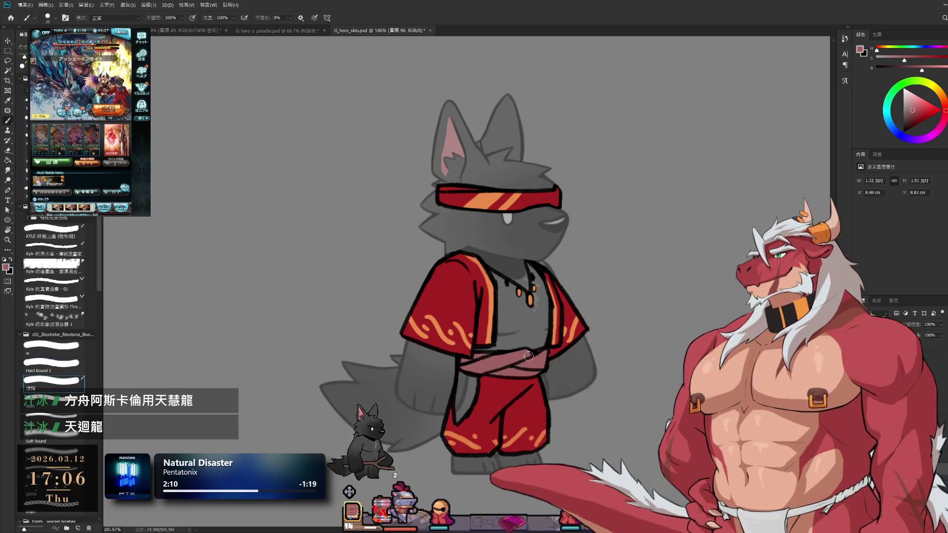
left_click_drag(597, 373, 482, 363)
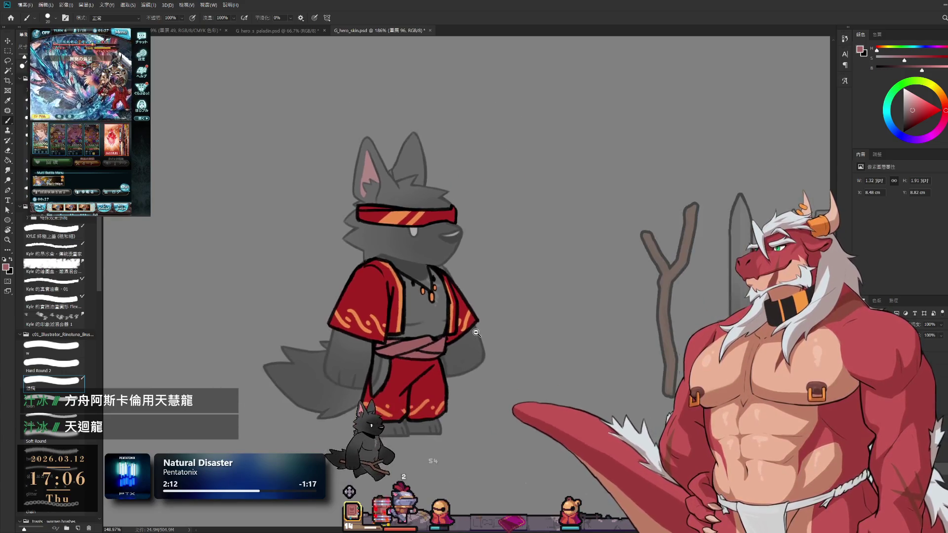
- Switch to layer 95 with the Hard Round 2 eraser and zoom in on the wolf
scroll(503, 308, "down", 1)
scroll(502, 308, "down", 1)
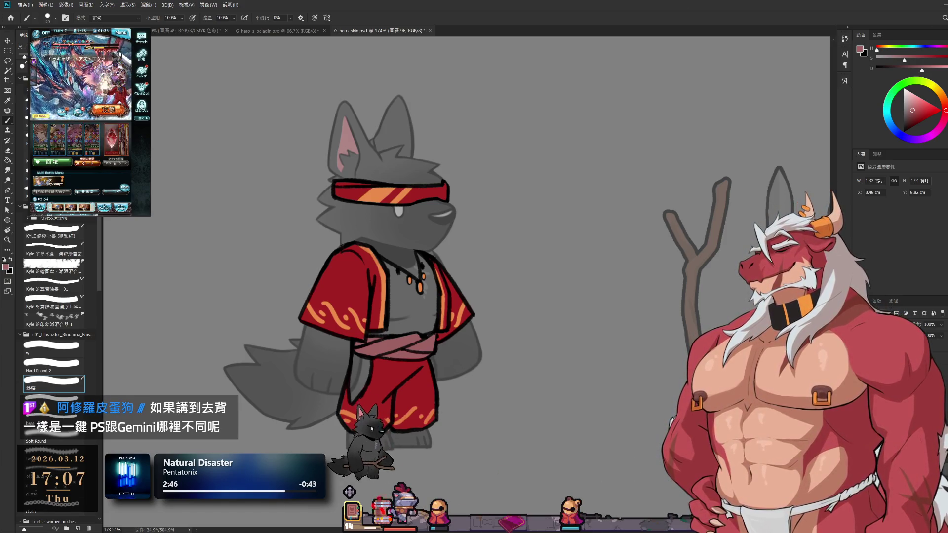
scroll(507, 222, "down", 2)
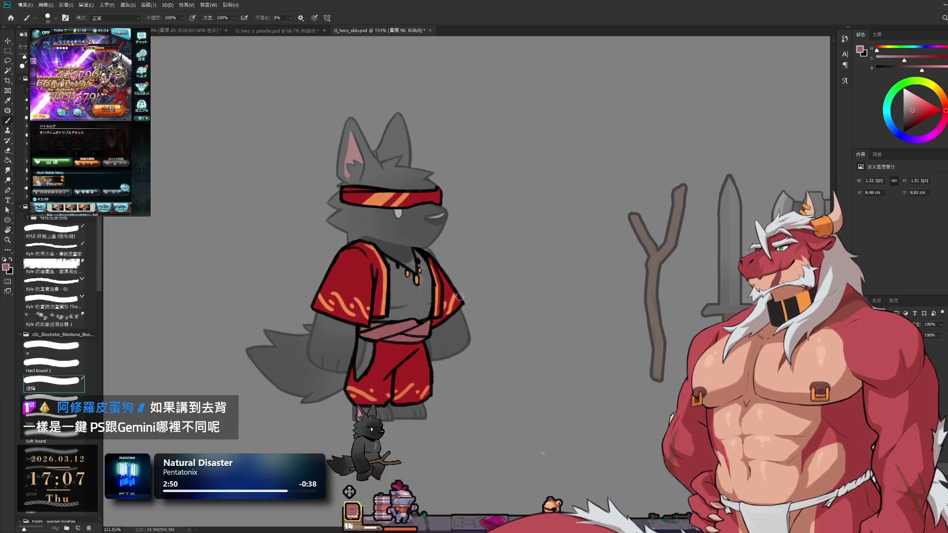
key("b")
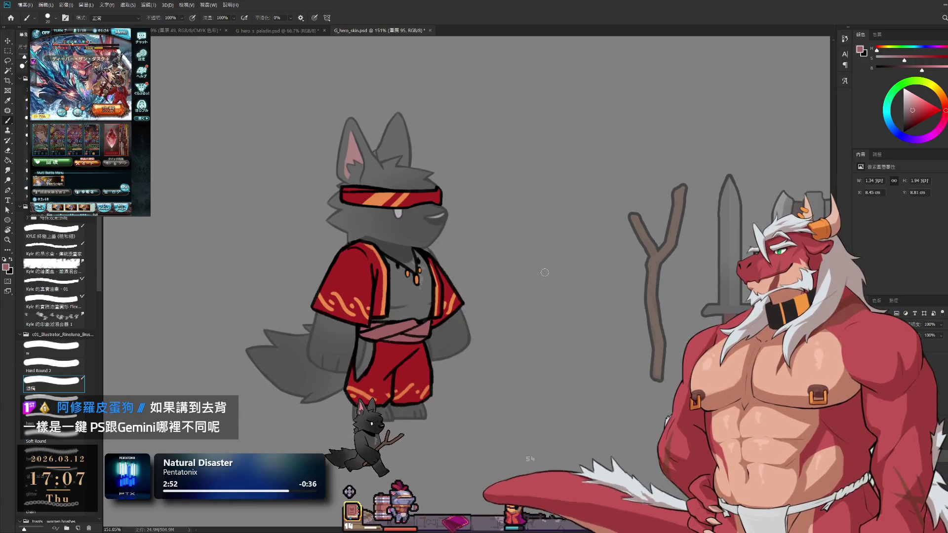
scroll(484, 275, "up", 2)
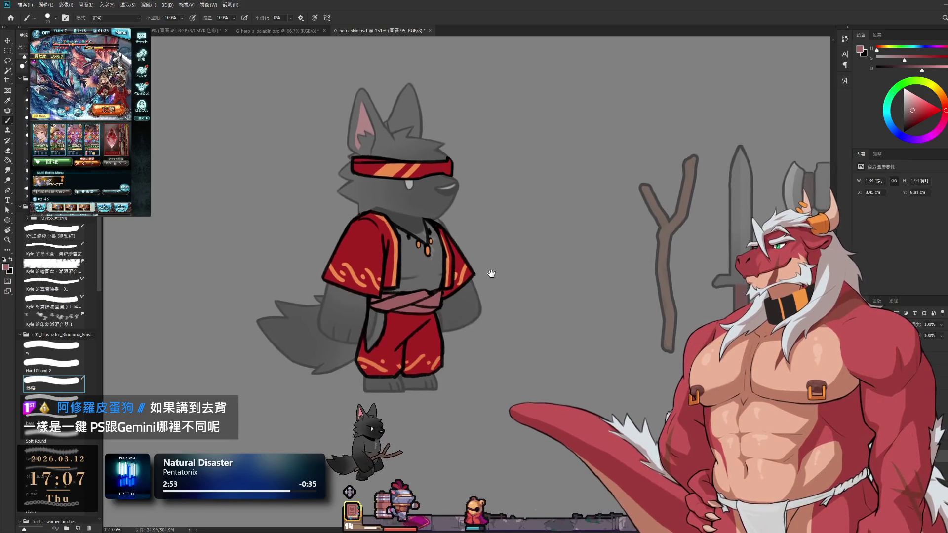
- Undo the fur change so the wolf's fur is solid black again
key("e")
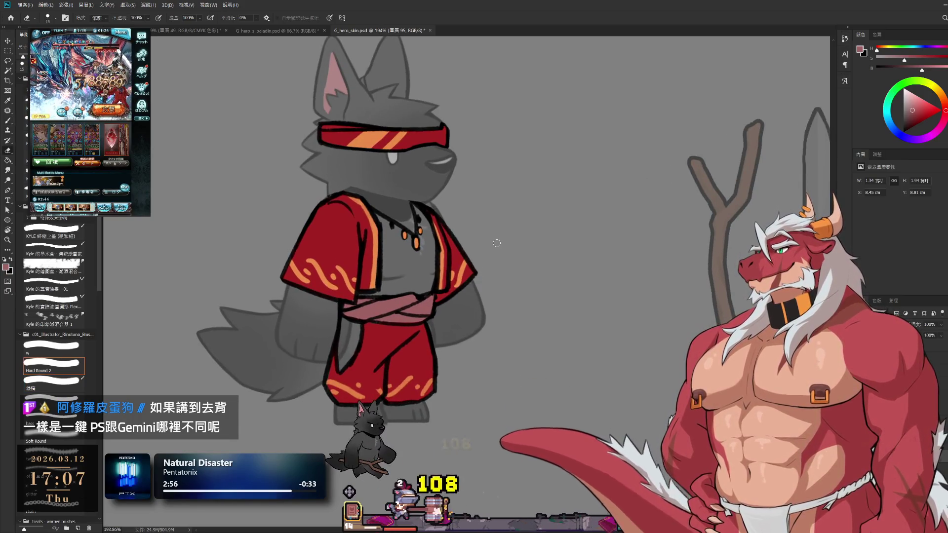
key("space")
scroll(523, 178, "down", 1)
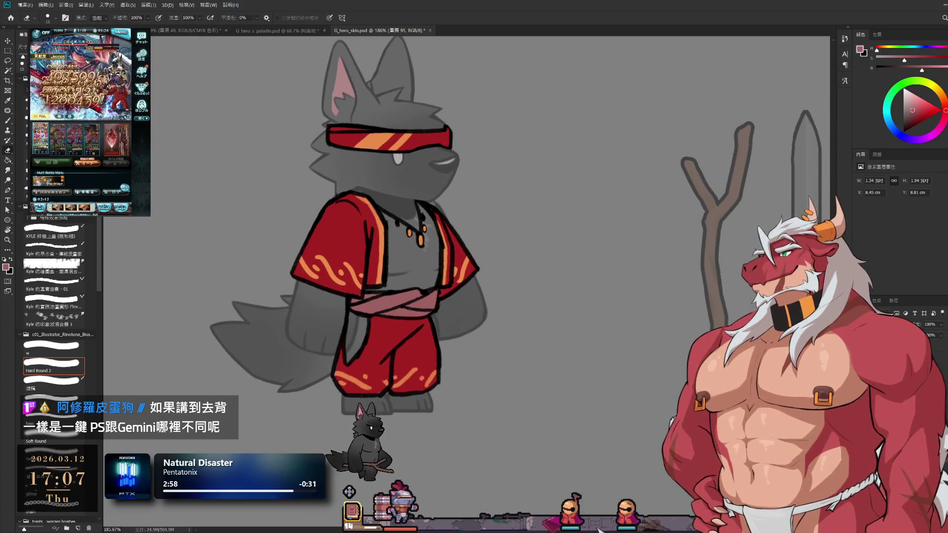
key("ctrl+z")
- Frame the wolf and weapons, reset colours to black and white, and add empty layer 97
scroll(512, 313, "down", 4)
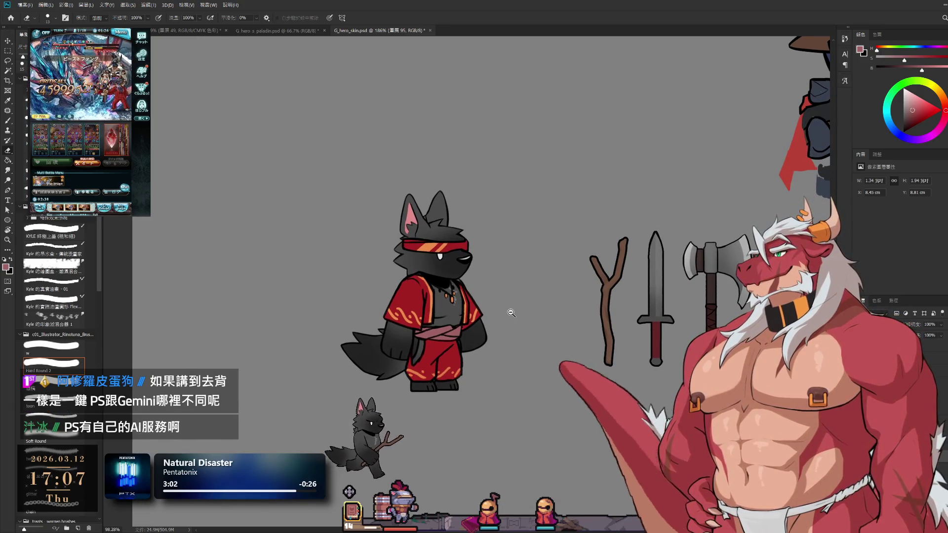
scroll(513, 313, "up", 2)
scroll(515, 314, "up", 1)
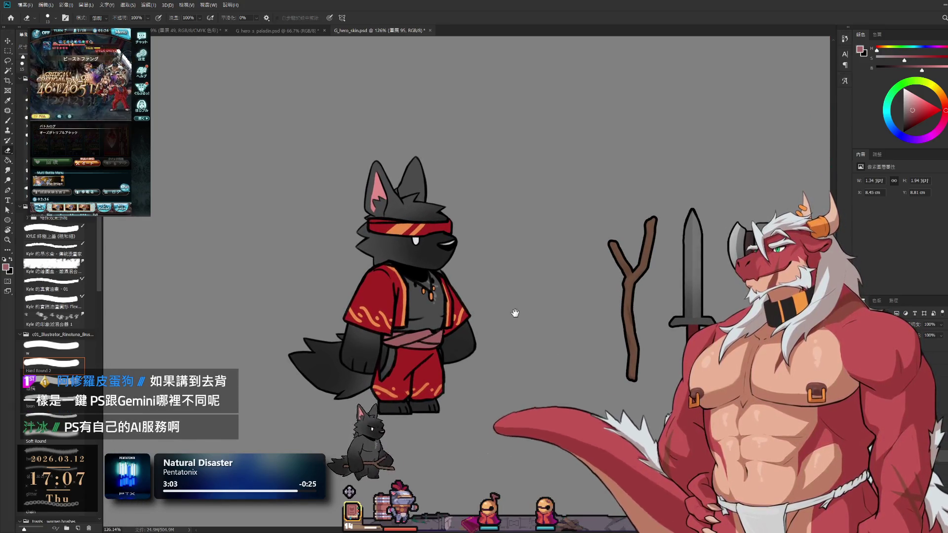
left_click_drag(514, 313, 494, 315)
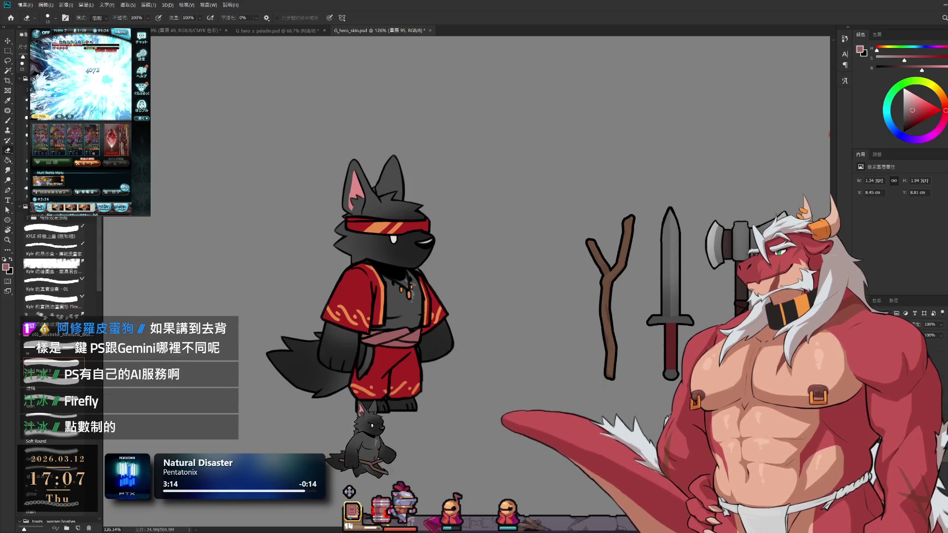
key("ctrl+shift+alt+n")
key("d")
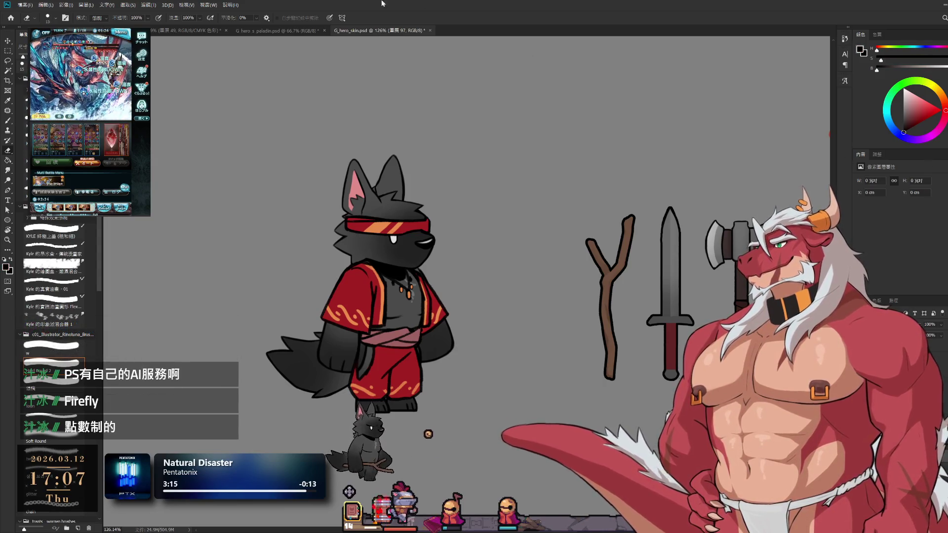
- Move the thin vertical line left into the gap between the wolf and staff
key("ctrl+t")
left_click_drag(567, 276, 516, 269)
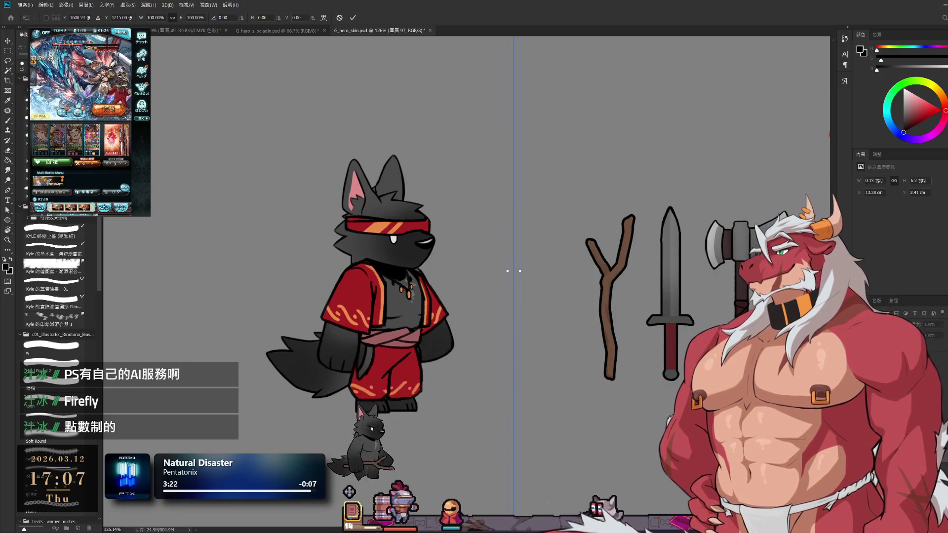
key("Return")
key("e")
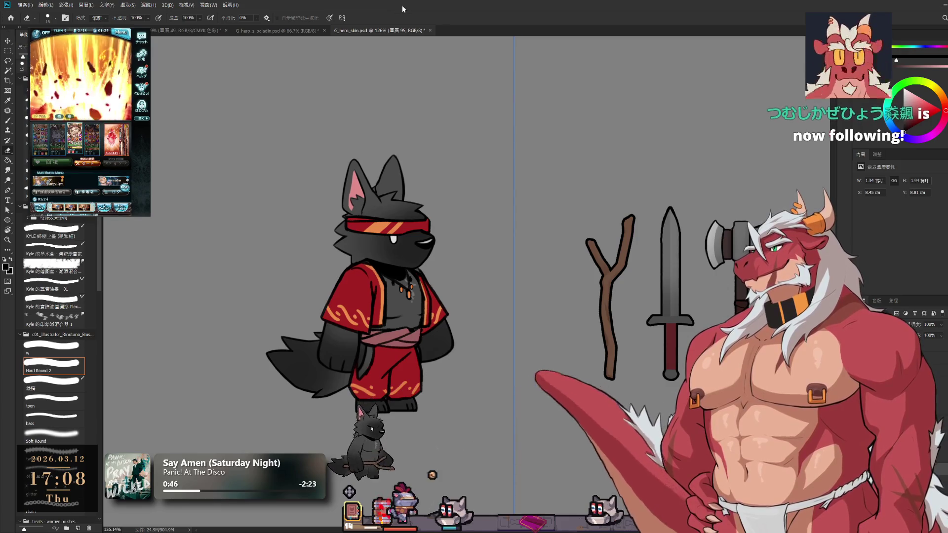
scroll(565, 168, "up", 3)
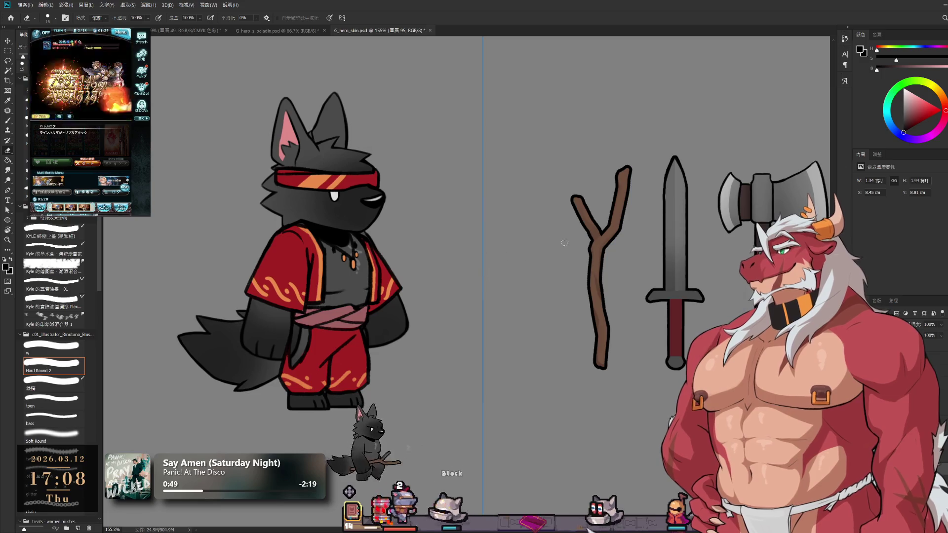
- Test trial strokes beside the wolf and cycle brush presets, undoing each attempt
key("b")
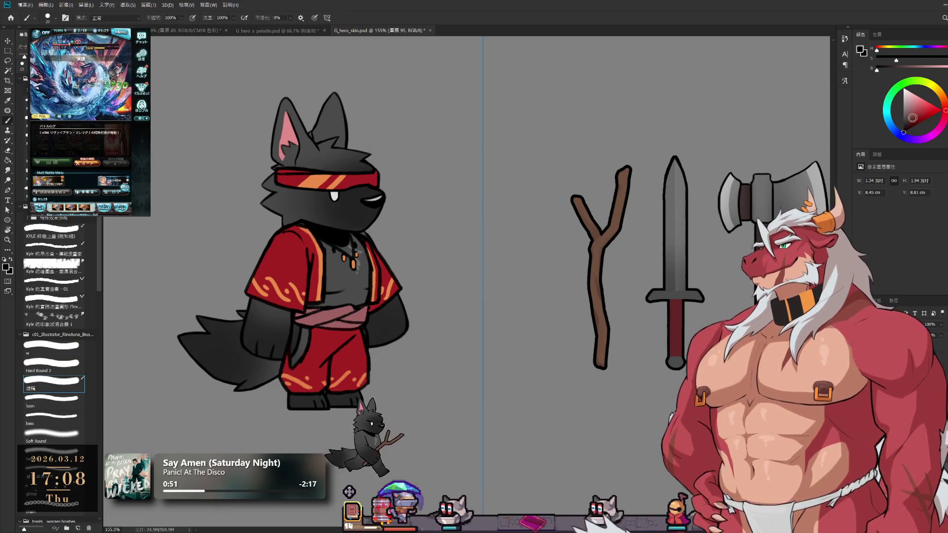
left_click_drag(523, 190, 514, 267)
mouse_move(444, 190)
left_mouse_down()
mouse_move(454, 266)
mouse_move(493, 289)
left_mouse_up()
key("ctrl+z")
key("ctrl+z")
key("ctrl+z")
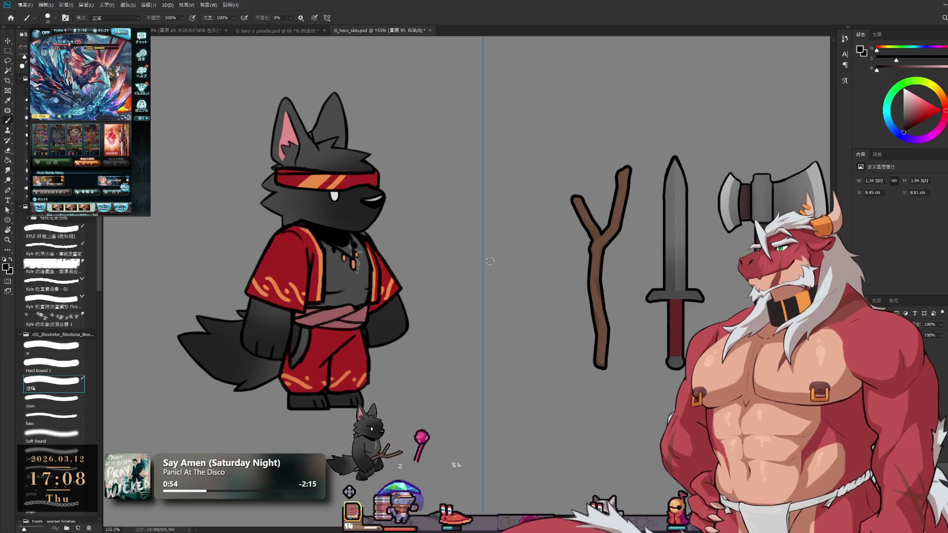
left_click_drag(556, 194, 551, 268)
key("period")
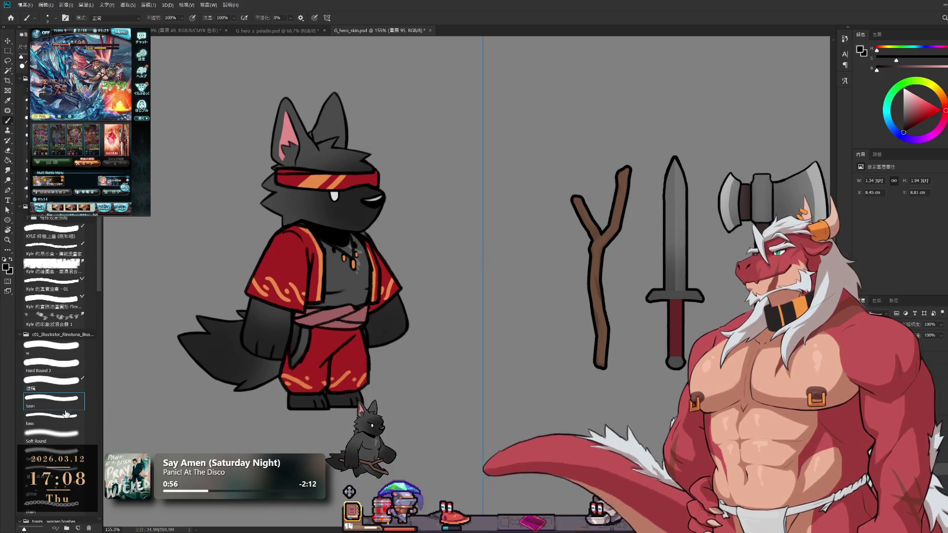
left_click_drag(409, 194, 414, 268)
key("ctrl+z")
key("ctrl+z")
key("period")
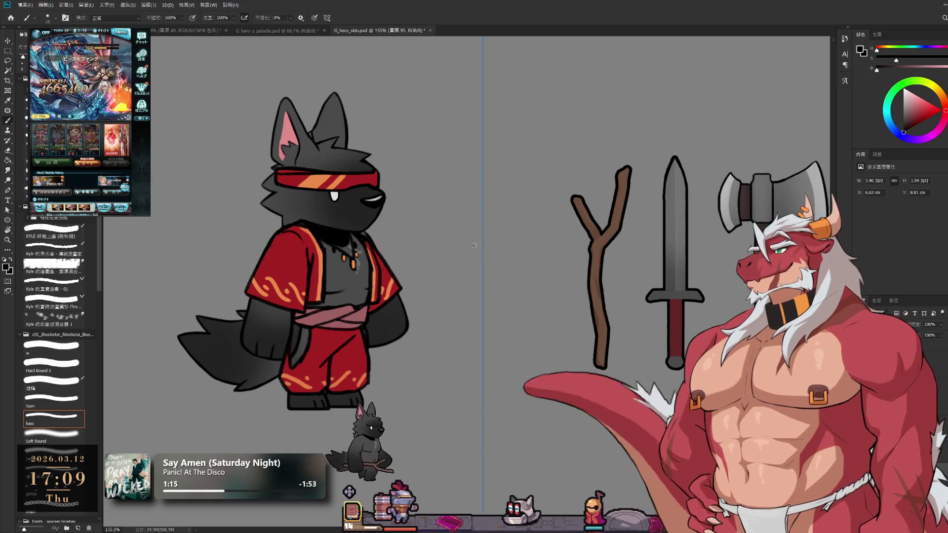
- Sketch the item's two vertical strokes, undo them, and redraw the bracket's bottom line
left_click_drag(492, 228, 492, 311)
left_click_drag(472, 228, 473, 310)
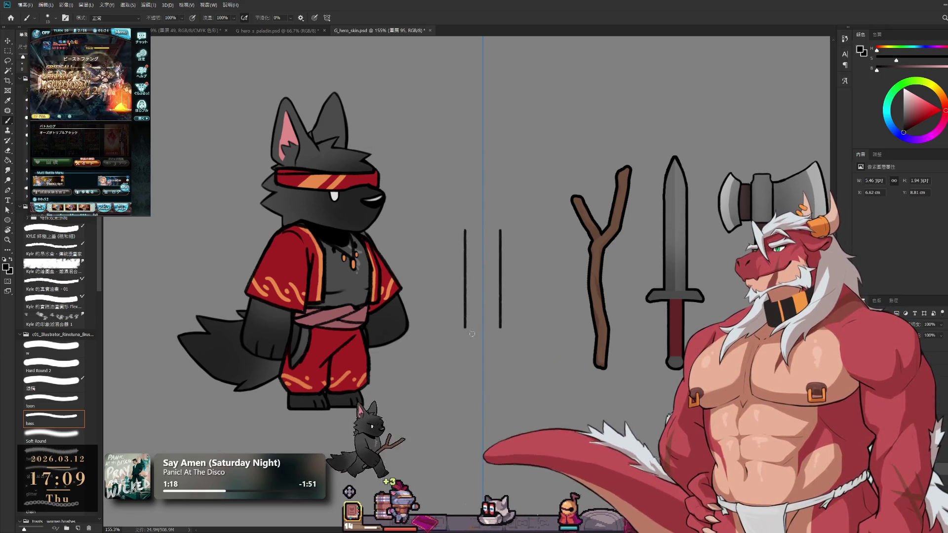
key("ctrl+z")
key("ctrl+z")
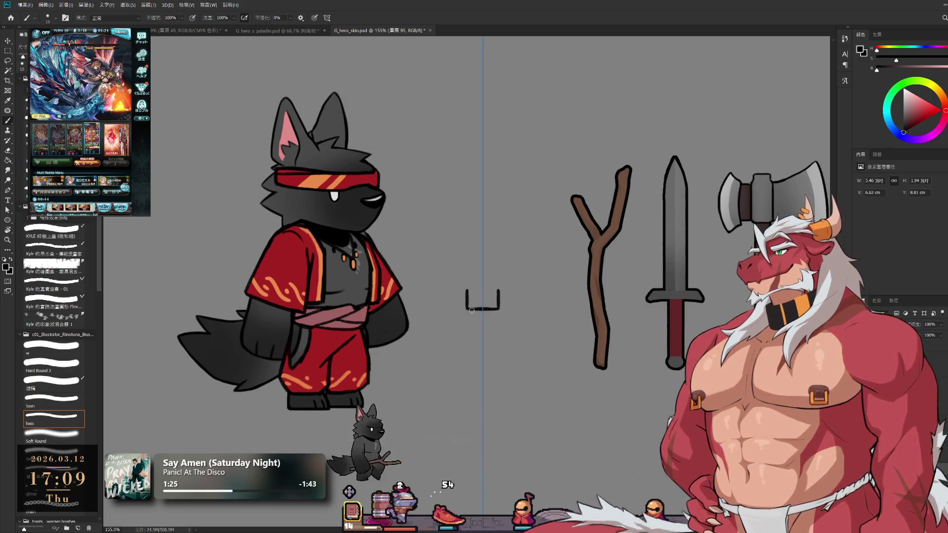
key("ctrl+z")
left_click_drag(467, 309, 521, 300)
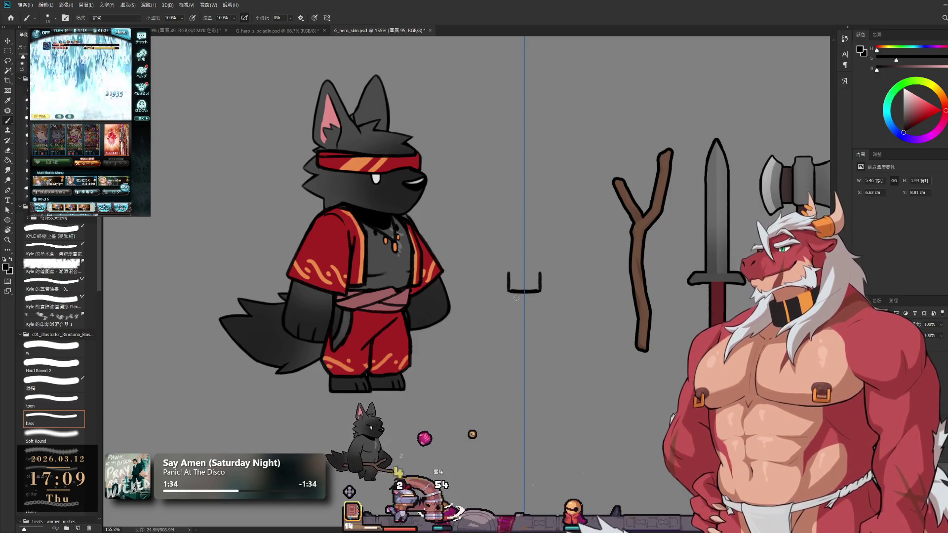
- Extend both mirrored legs downward and join their tips with a base
left_click_drag(518, 329, 518, 294)
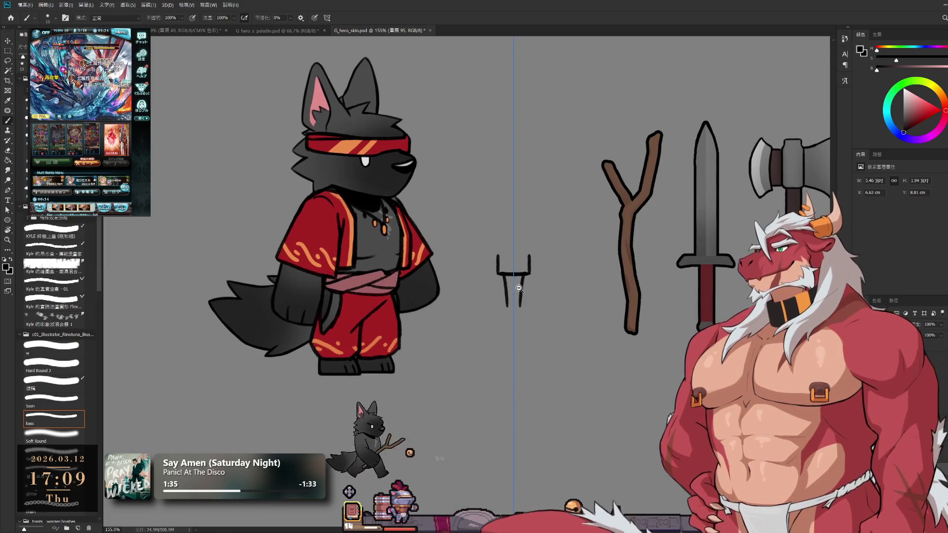
scroll(514, 305, "up", 3)
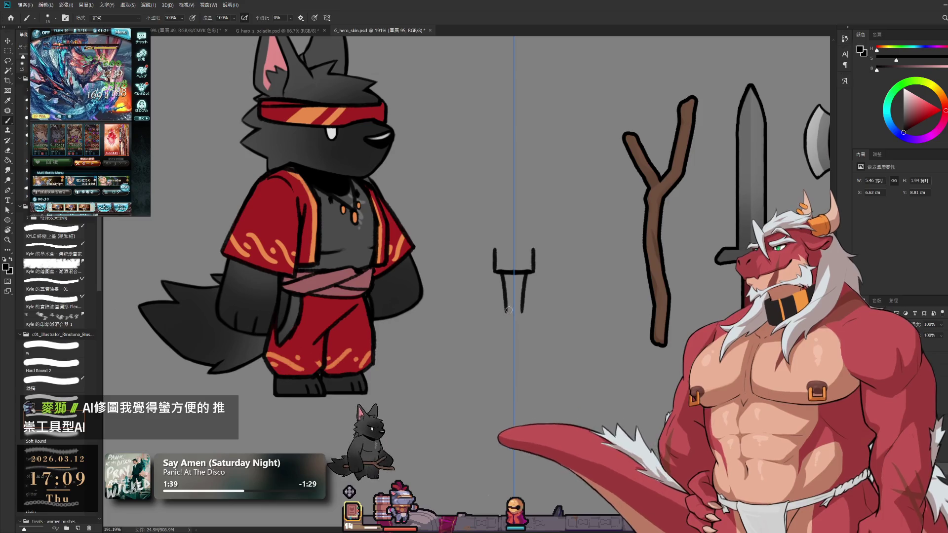
left_click_drag(505, 296, 504, 334)
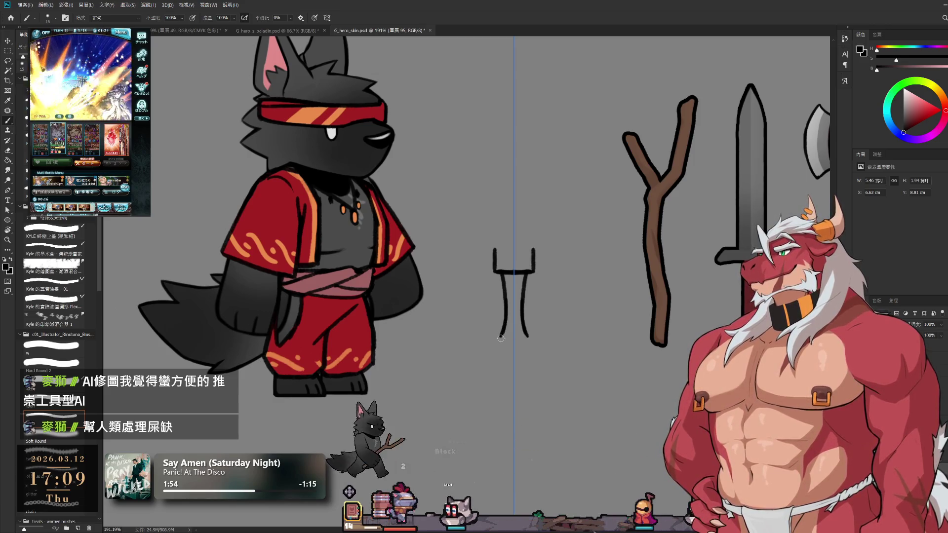
left_click_drag(499, 345, 498, 351)
- Erase the short stubs above the top bar and lengthen the bar on both sides
key("e")
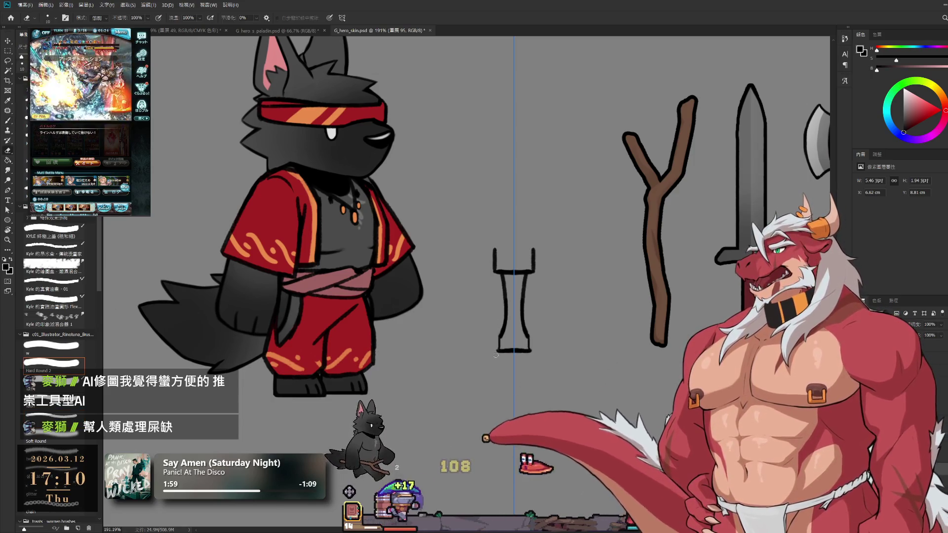
key("b")
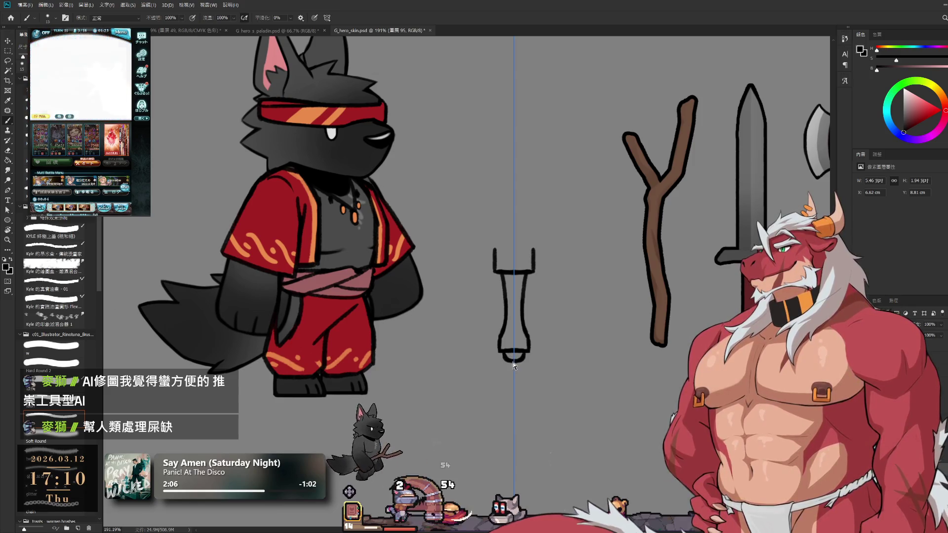
key("e")
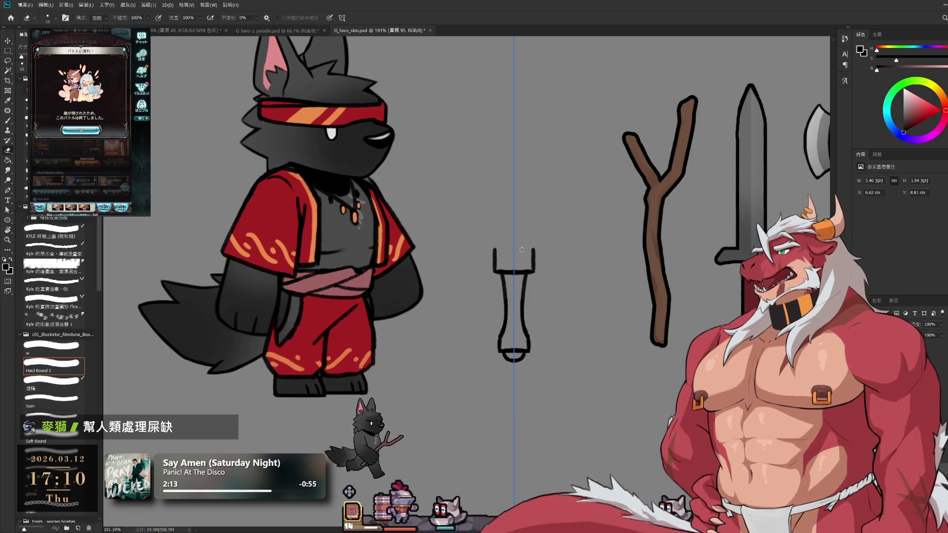
left_click_drag(492, 256, 493, 269)
key("b")
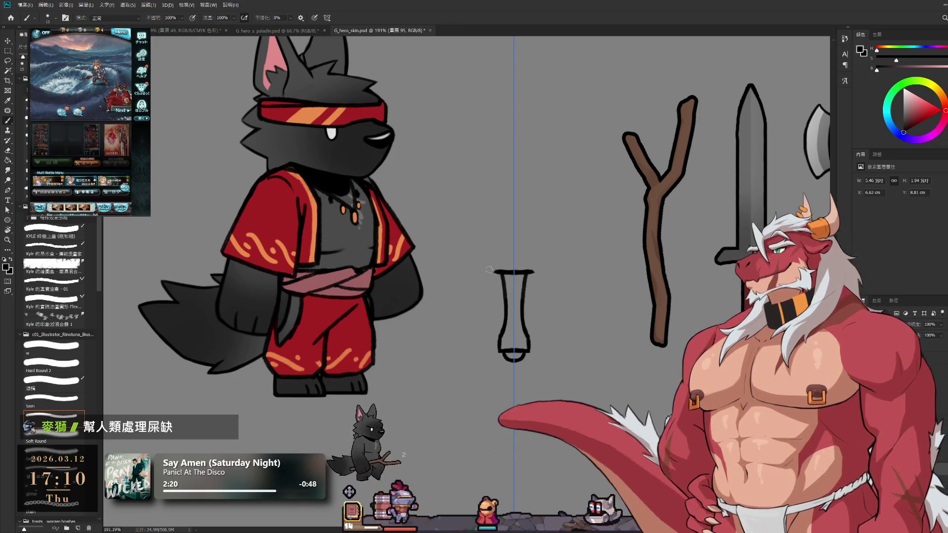
left_click_drag(501, 272, 486, 271)
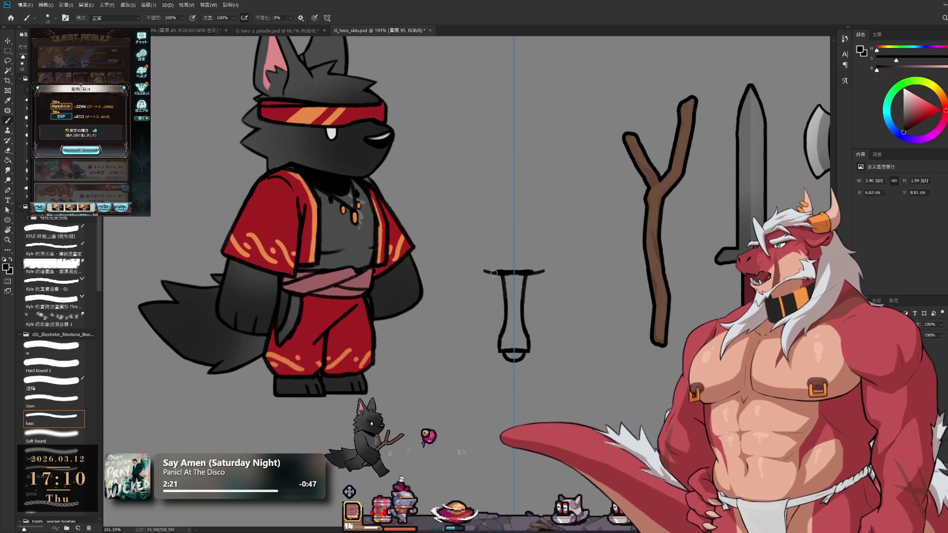
- In the side game, close the quest result and start a five-star quest with the party
key("e")
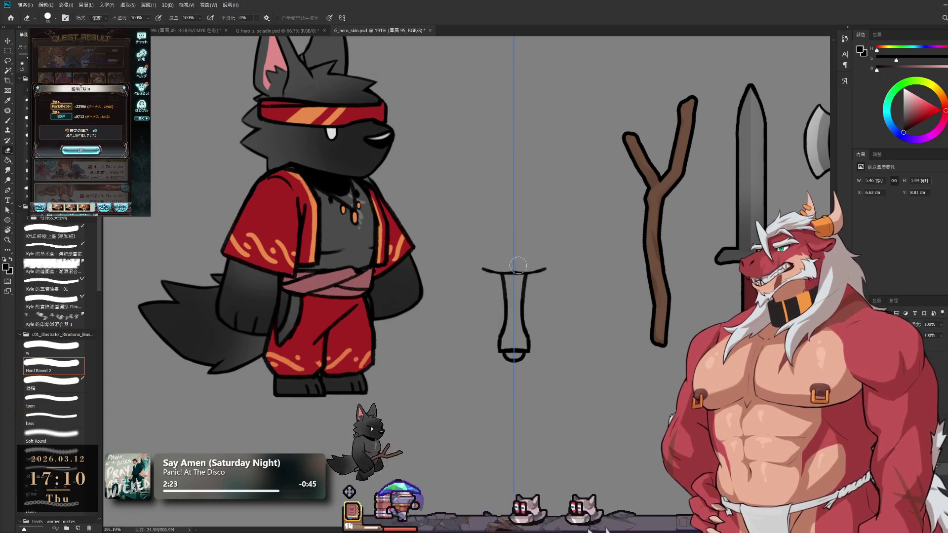
key("b")
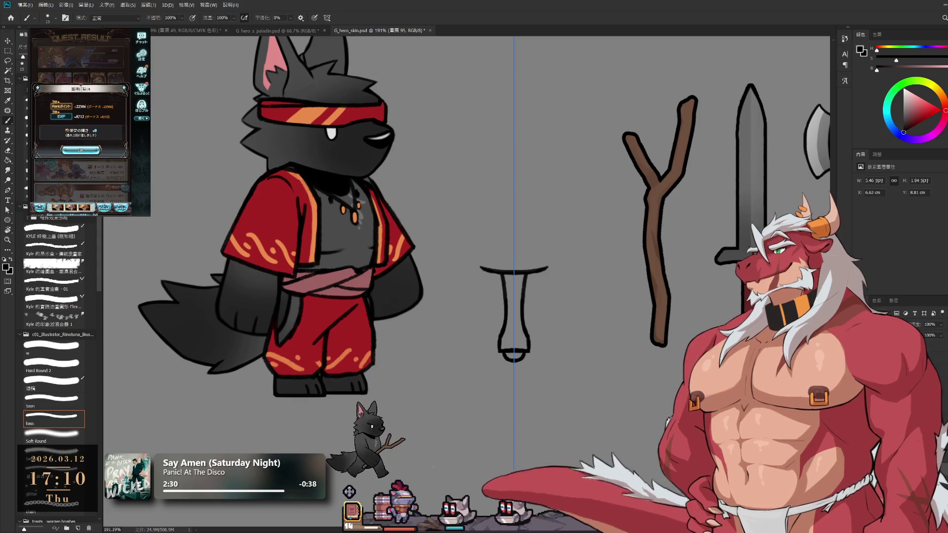
left_click(88, 150)
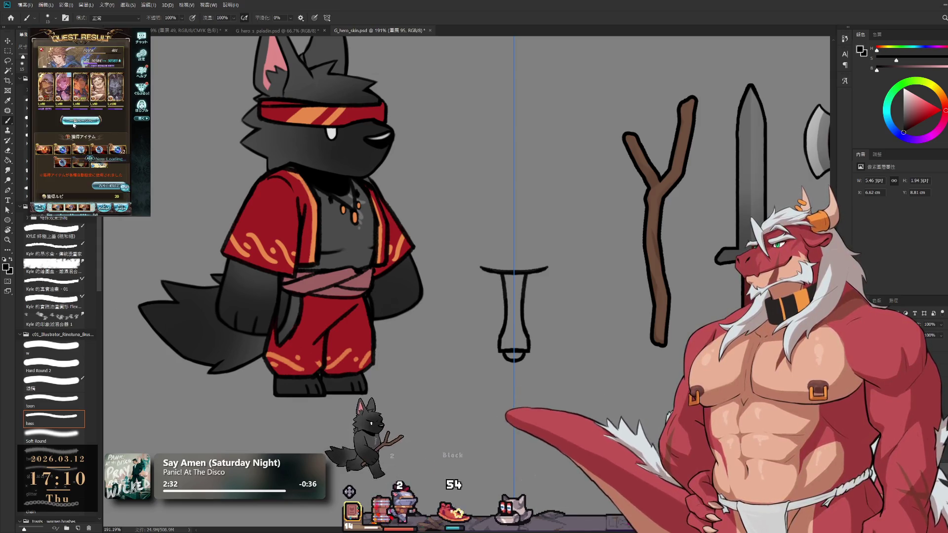
left_click(56, 139)
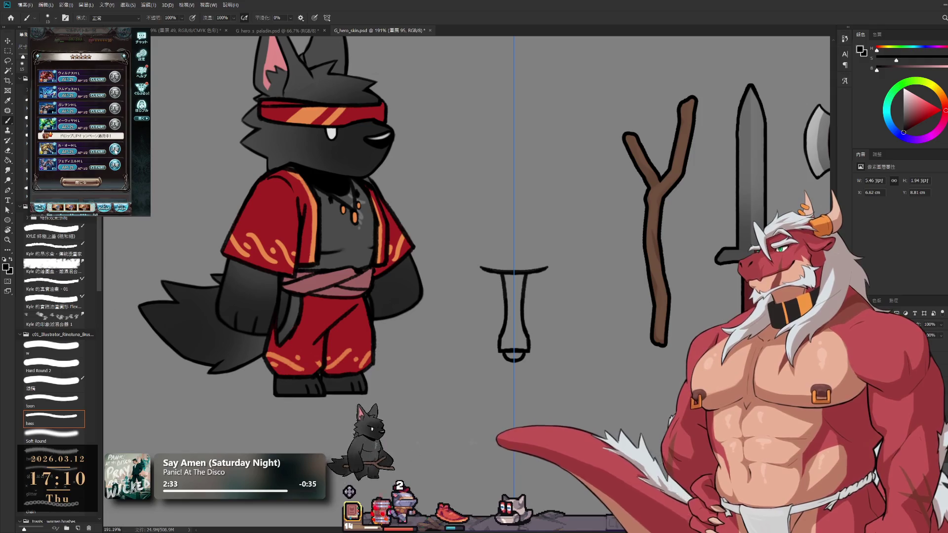
left_click(118, 153)
left_click(106, 179)
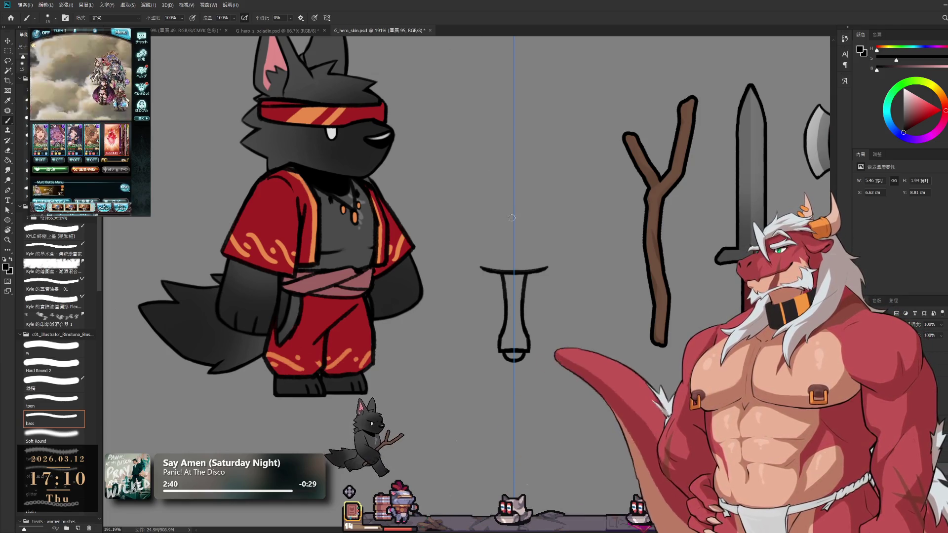
- Pan to bring the wolf and the new forked sketch into fuller view
mouse_move(511, 211)
left_mouse_down()
mouse_move(502, 233)
mouse_move(421, 243)
left_mouse_up()
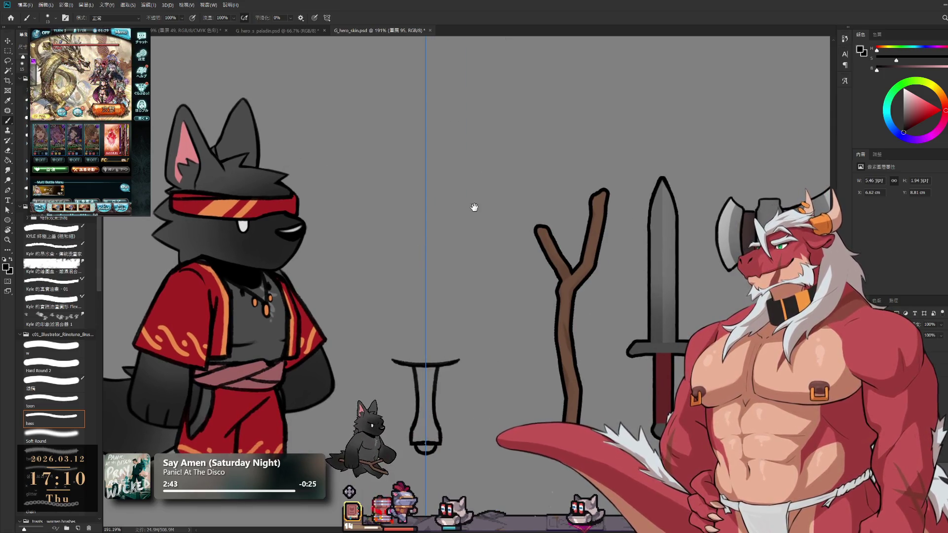
key("e")
key("b")
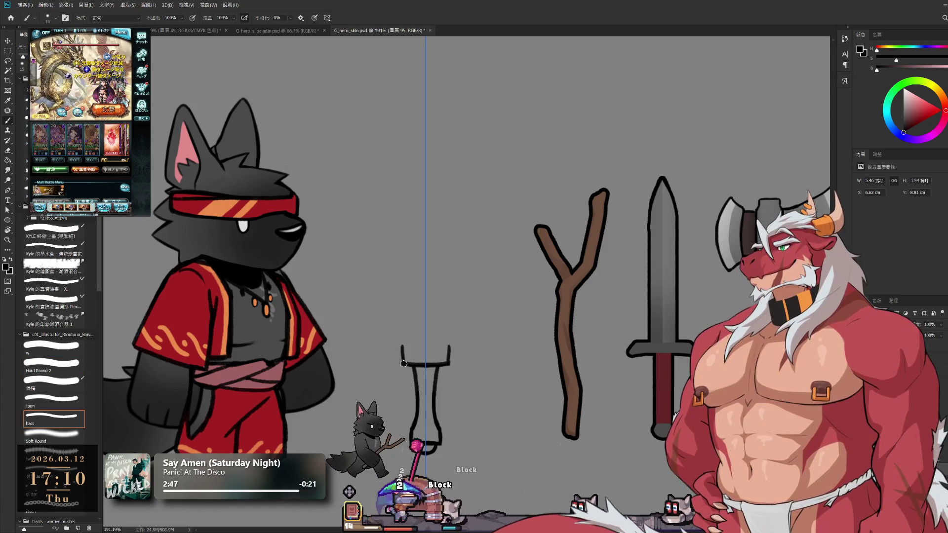